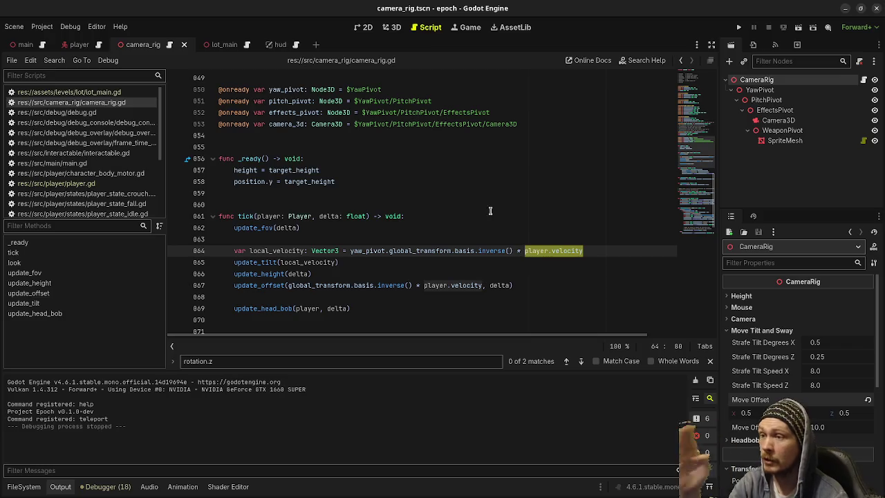
Test-run the game, firing the pistol and toggling the F3 performance stats overlay, then stop it
left_click(739, 27)
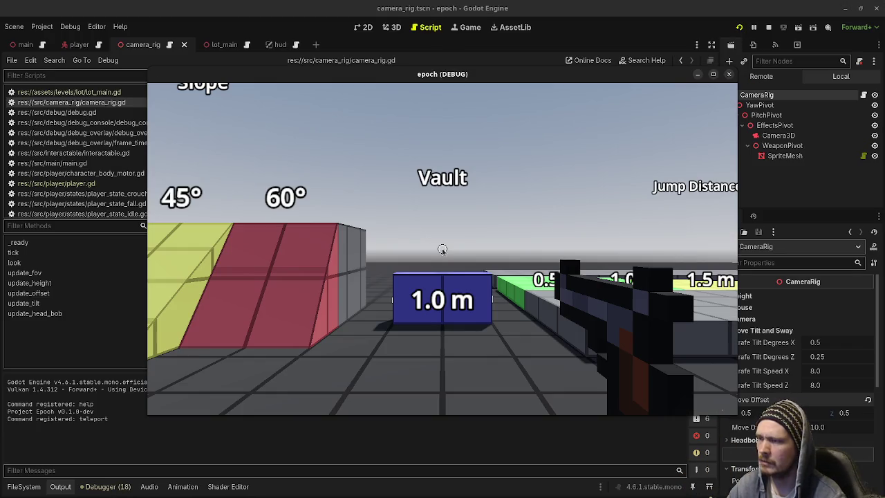
left_click(497, 238)
key("F3")
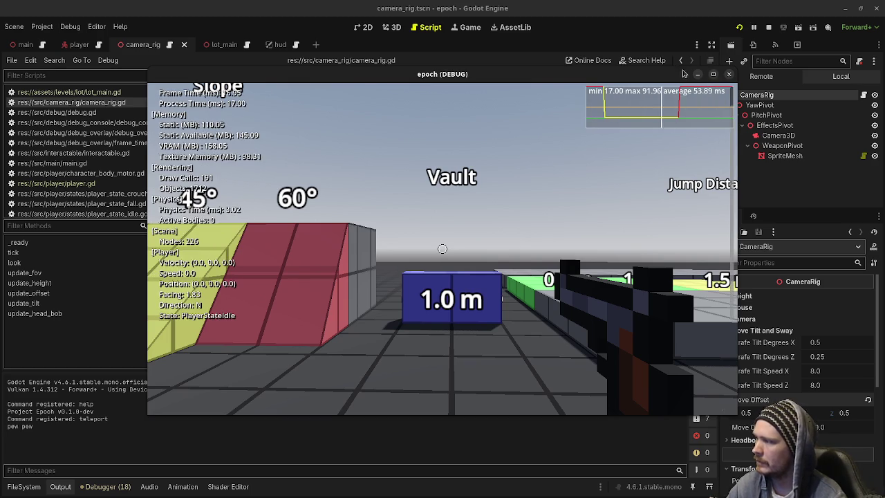
left_click(768, 27)
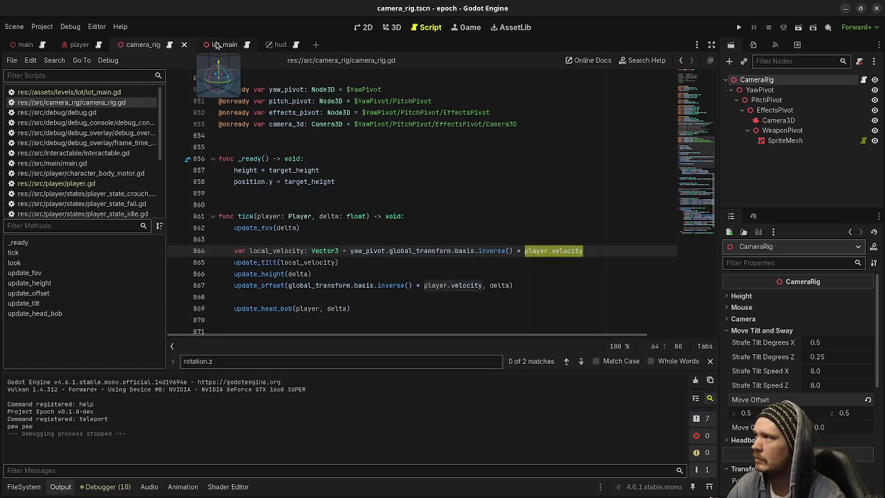
View the main scene in 3D, select and zoom around the Player, then switch to camera_rig
left_click(216, 44)
left_click(26, 45)
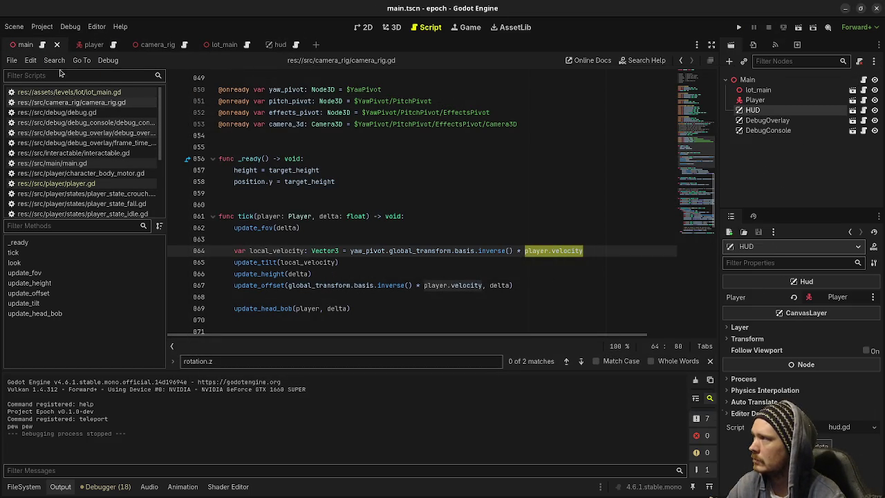
left_click(387, 28)
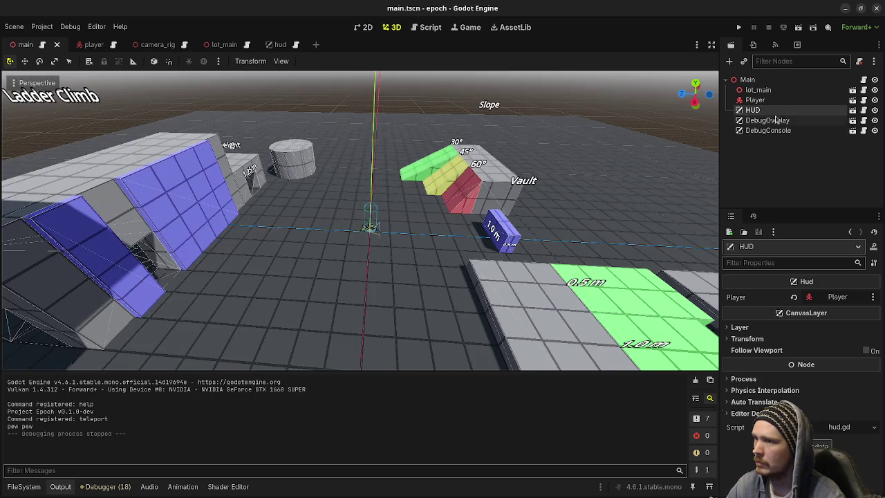
left_click(753, 103)
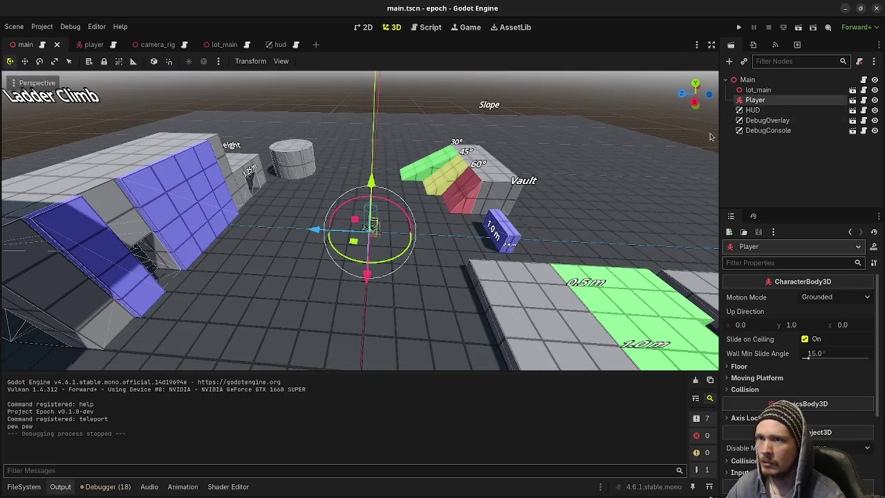
scroll(409, 221, "up", 4)
scroll(410, 221, "down", 2)
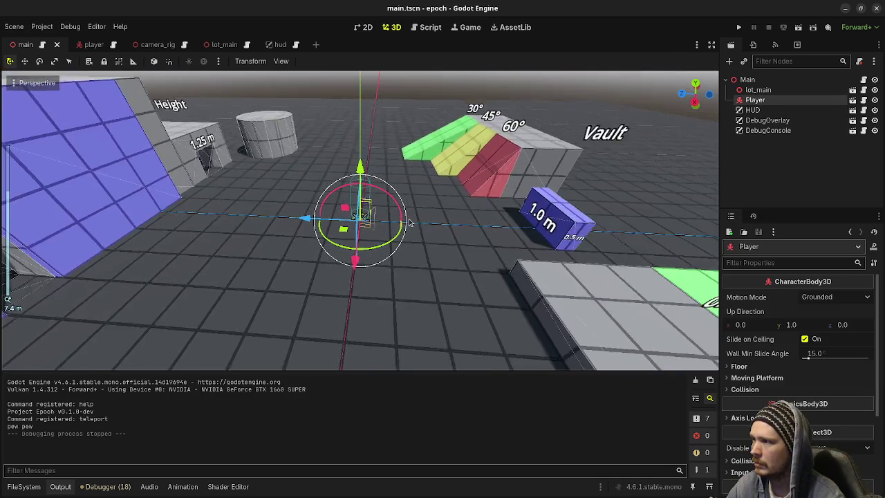
scroll(410, 221, "down", 3)
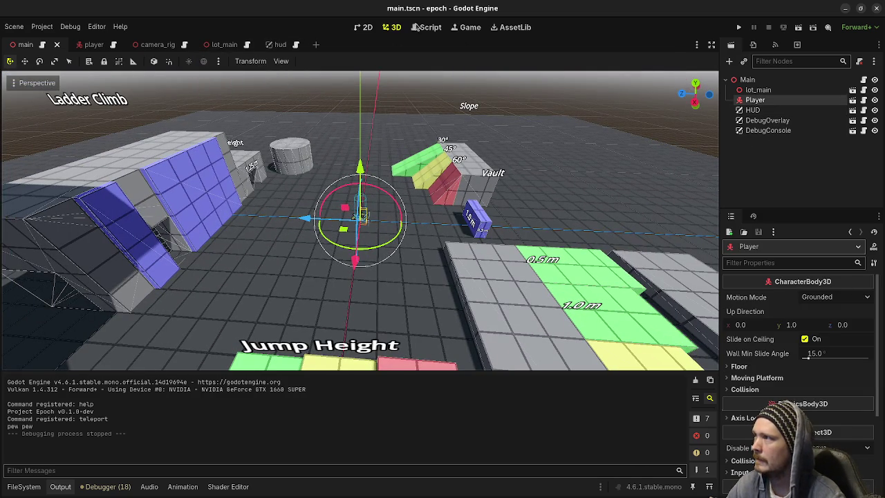
left_click(153, 45)
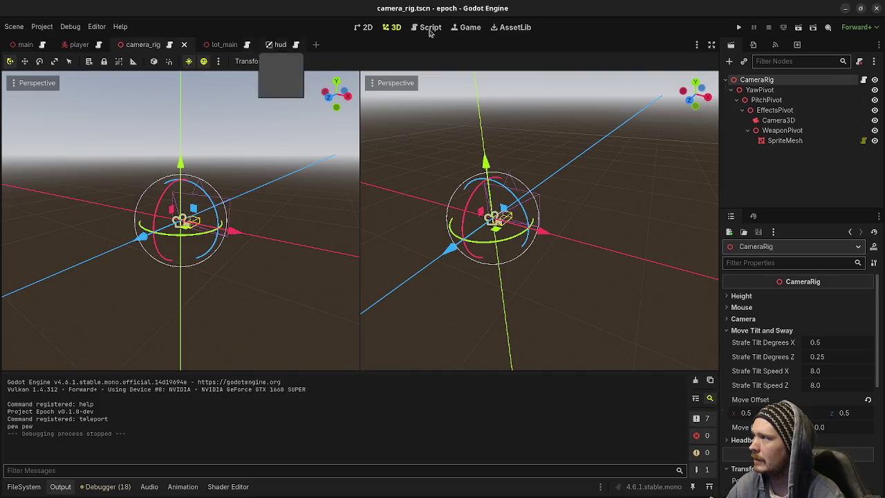
Launch the game, walk toward the 1.0 m block, then move the window aside to reach camera_rig.gd
left_click(739, 27)
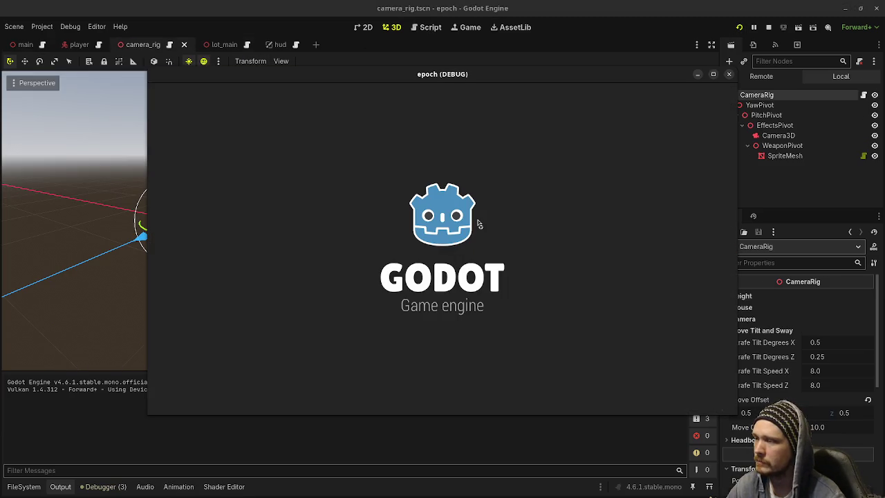
key("w")
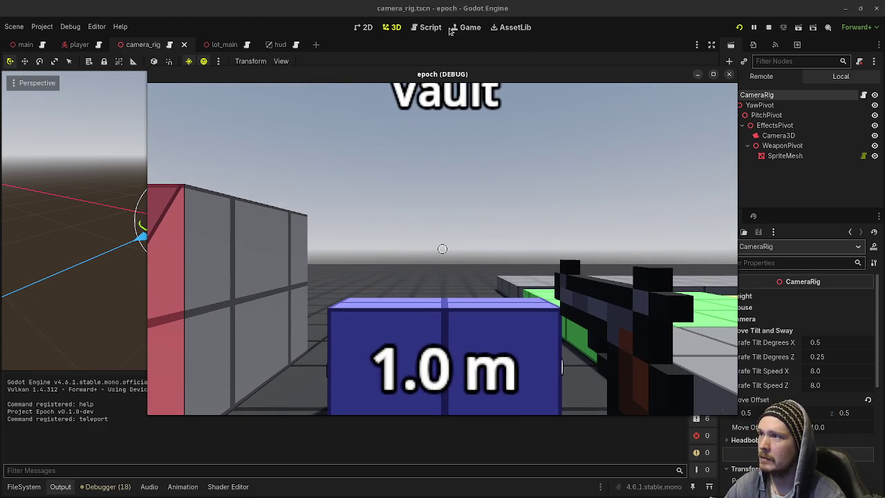
mouse_move(443, 78)
left_mouse_down()
mouse_move(426, 243)
mouse_move(394, 363)
left_mouse_up()
left_click(423, 28)
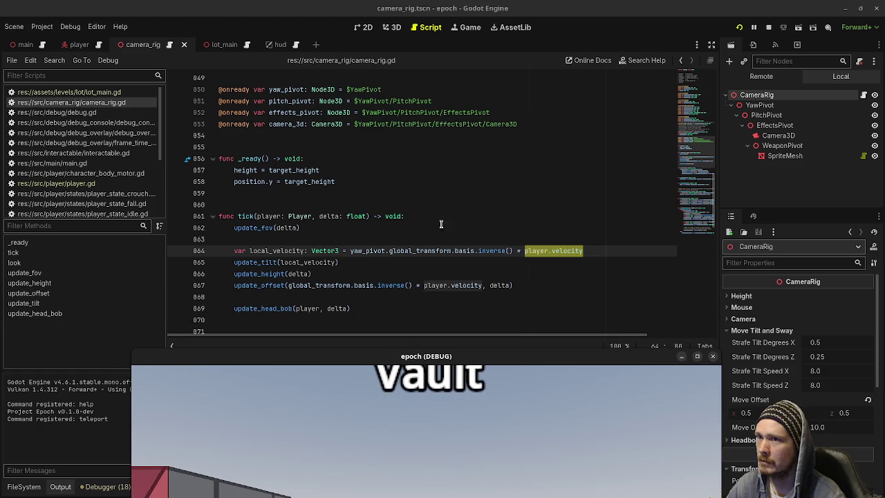
left_click(606, 250)
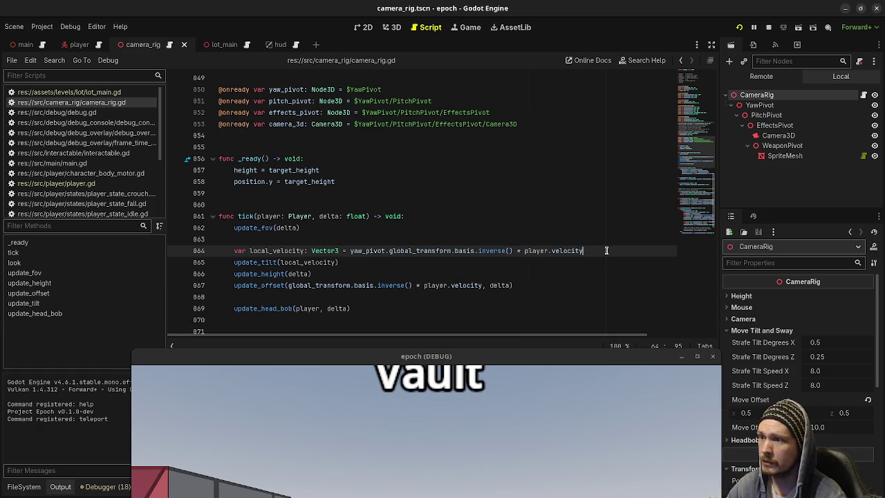
double_click(285, 250)
left_click_drag(584, 250, 525, 250)
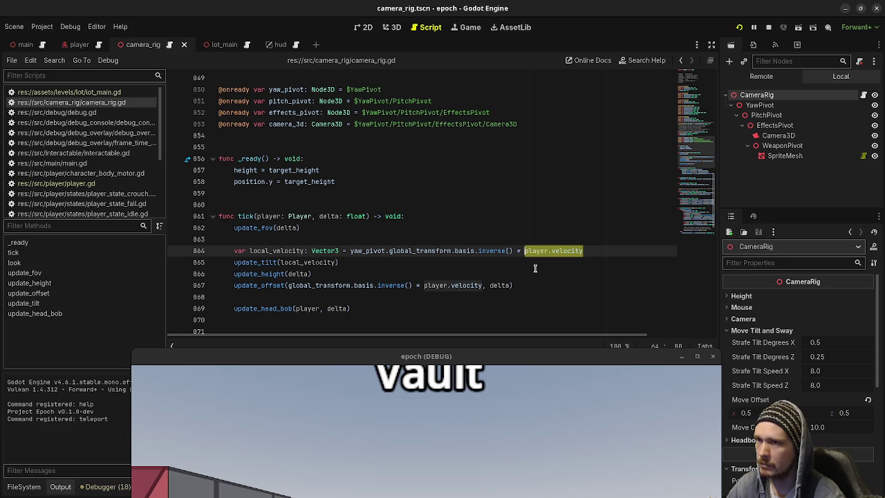
left_click(488, 403)
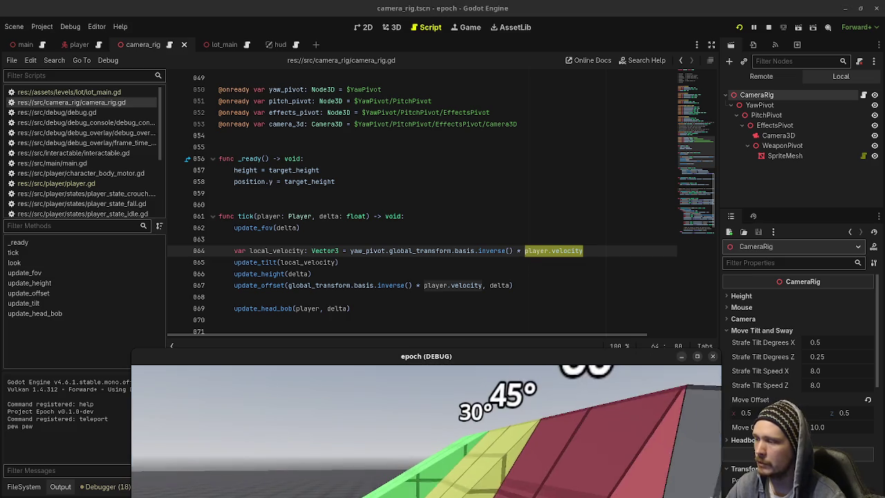
key("a")
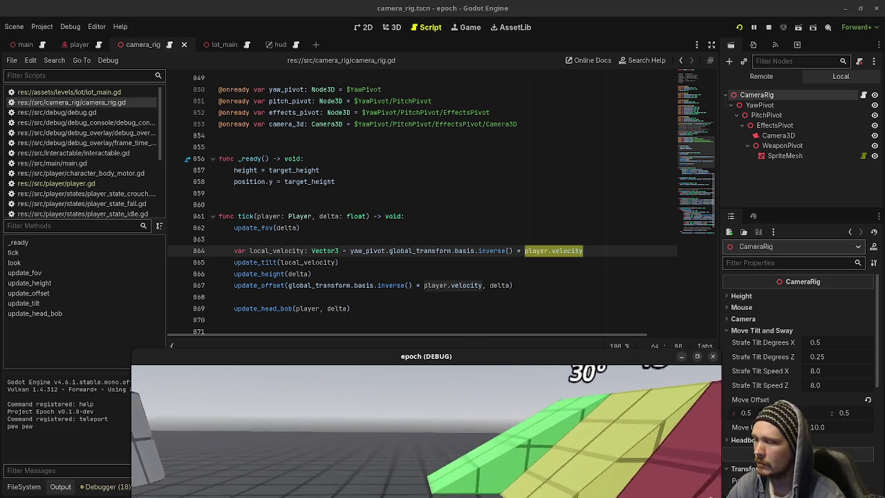
key("a")
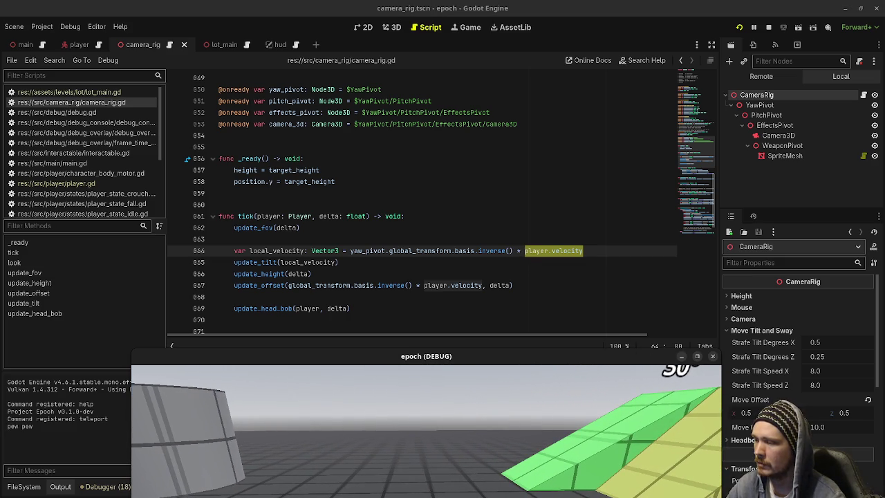
left_click_drag(502, 360, 500, 195)
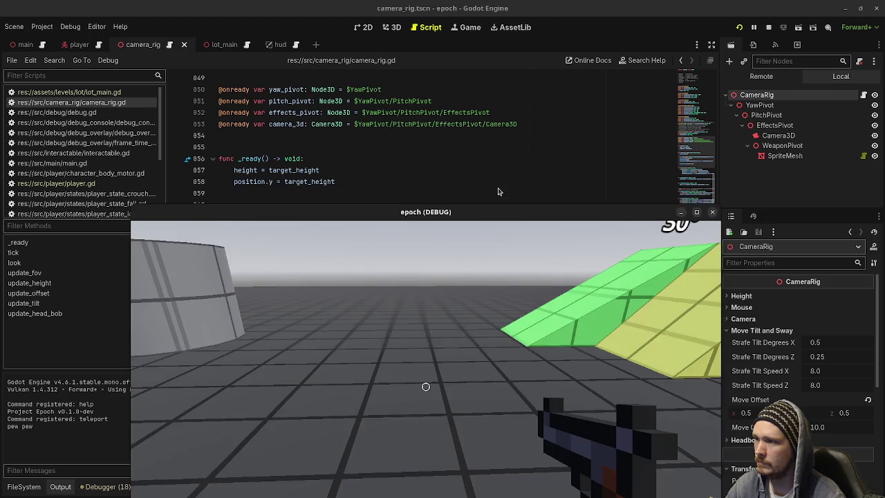
left_click(424, 364)
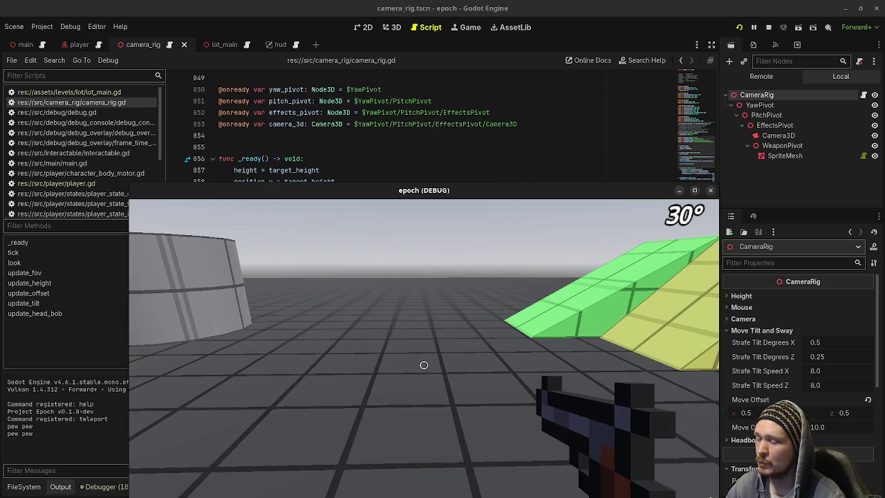
key("w")
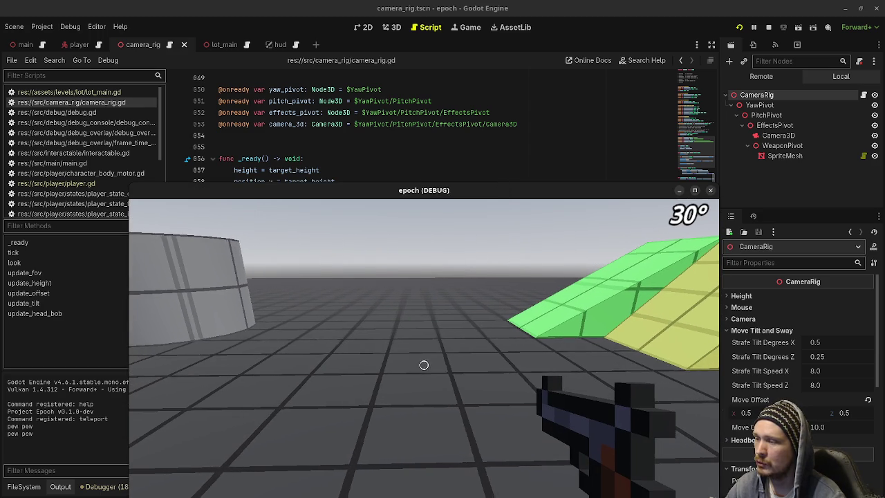
key("w")
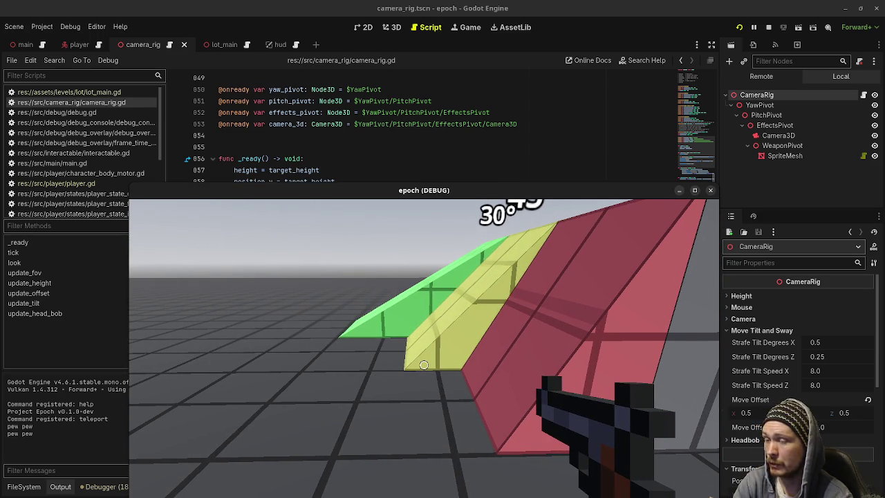
left_click_drag(450, 190, 430, 368)
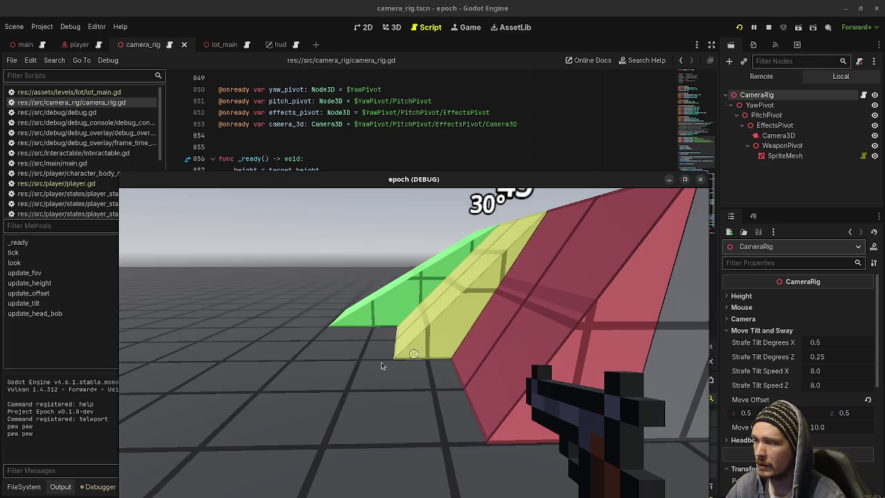
left_click(413, 354)
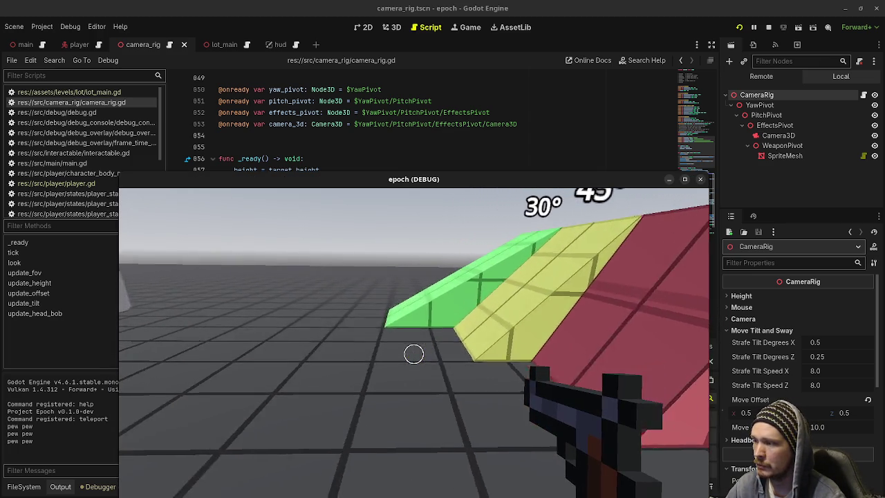
key("w")
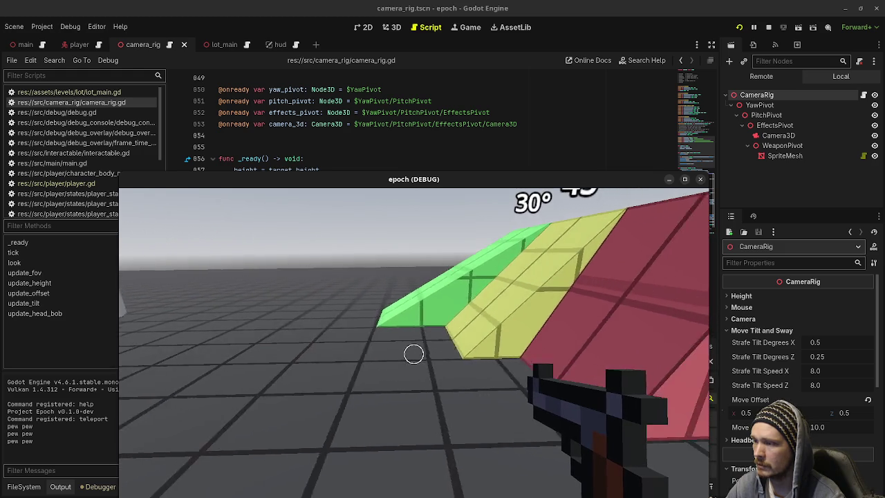
left_click_drag(426, 181, 426, 358)
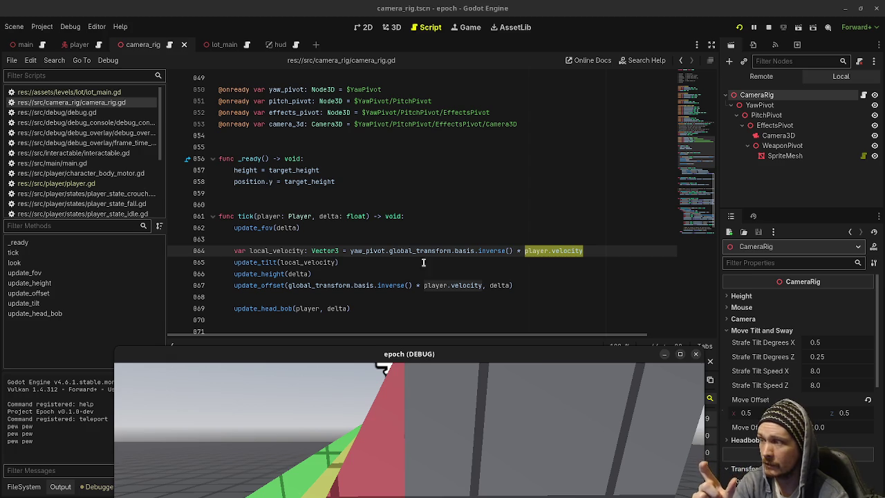
Inspect player.velocity, basis and yaw_pivot on line 864, then move the game window over the code
left_click_drag(583, 252, 523, 252)
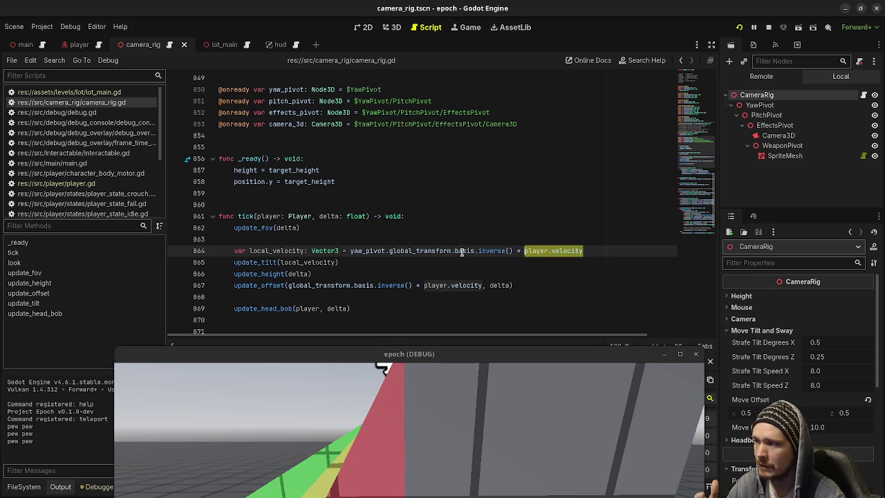
mouse_move(462, 252)
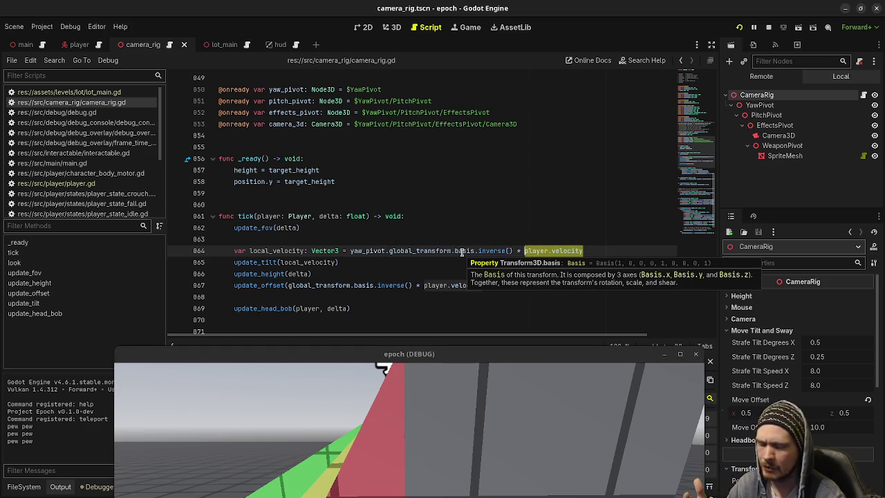
mouse_move(605, 252)
left_mouse_down()
mouse_move(612, 252)
mouse_move(524, 255)
left_mouse_up()
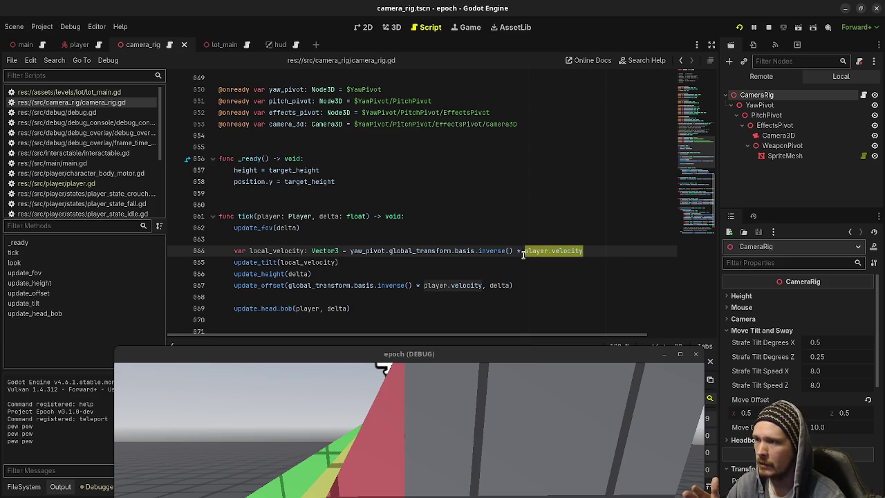
double_click(368, 252)
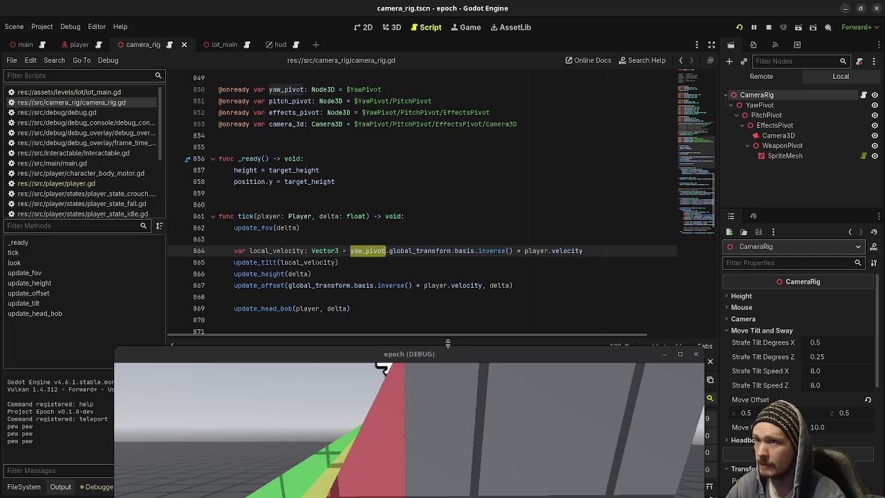
left_click_drag(448, 354, 428, 111)
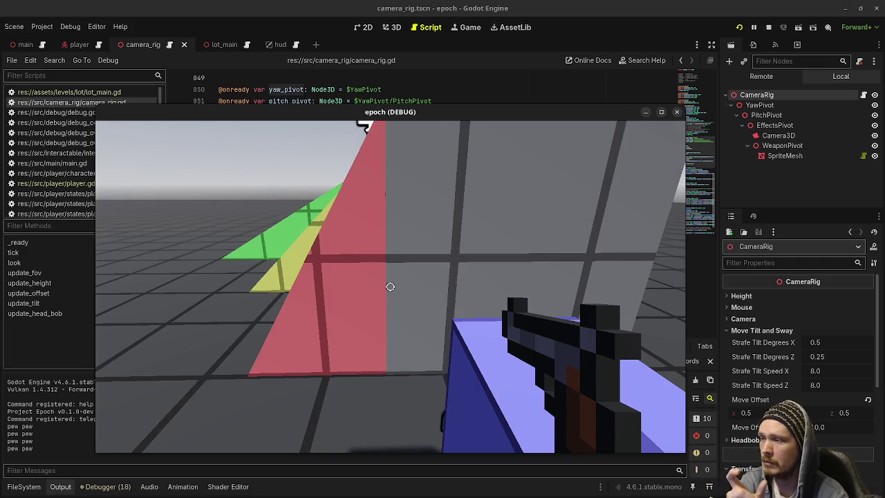
Strafe back and forth around the 30° ramps to test camera tilt and pistol sway, then stop the game
key("s")
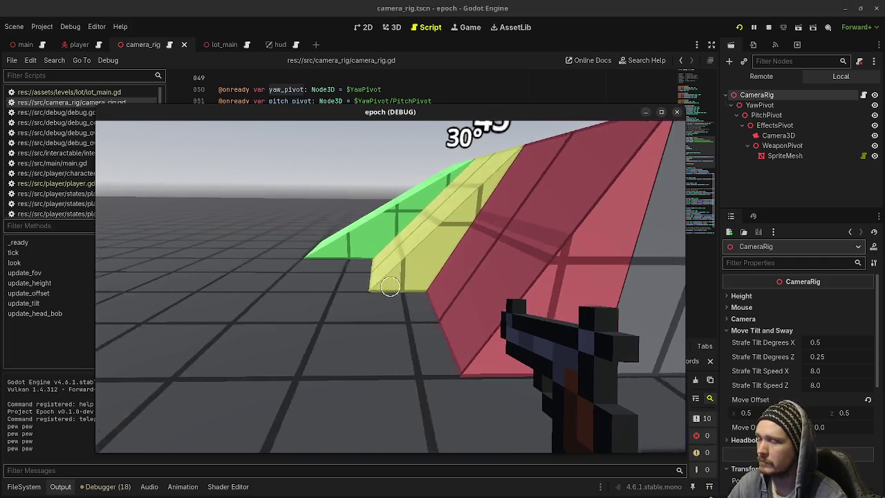
key("a")
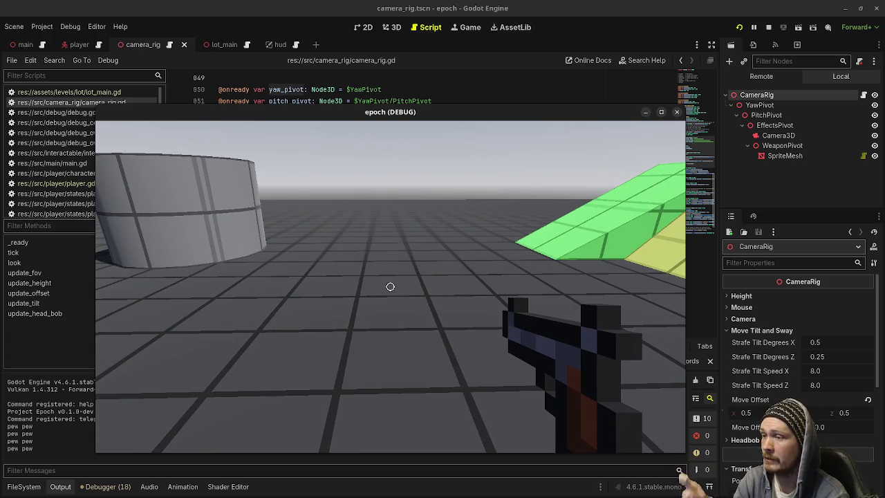
key("d")
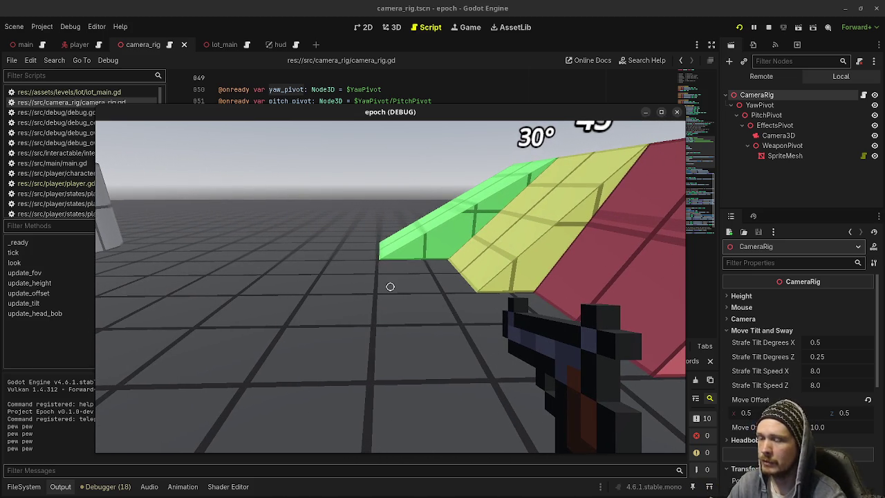
key("d")
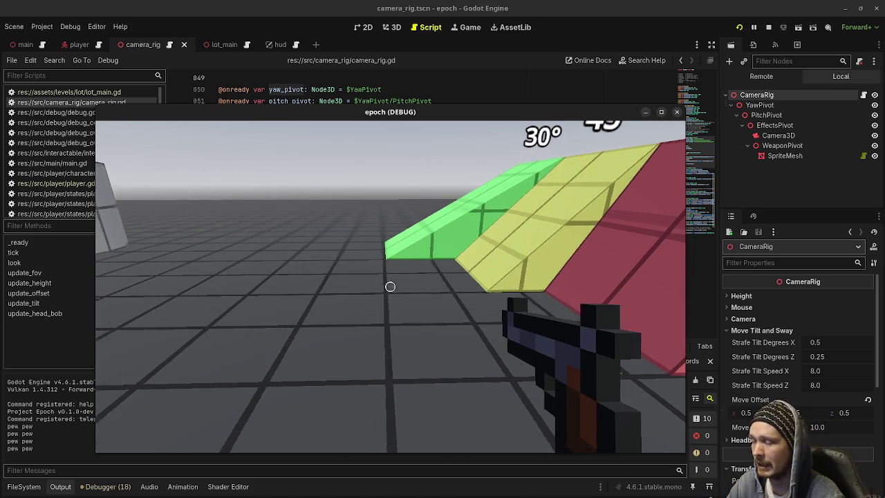
key("d")
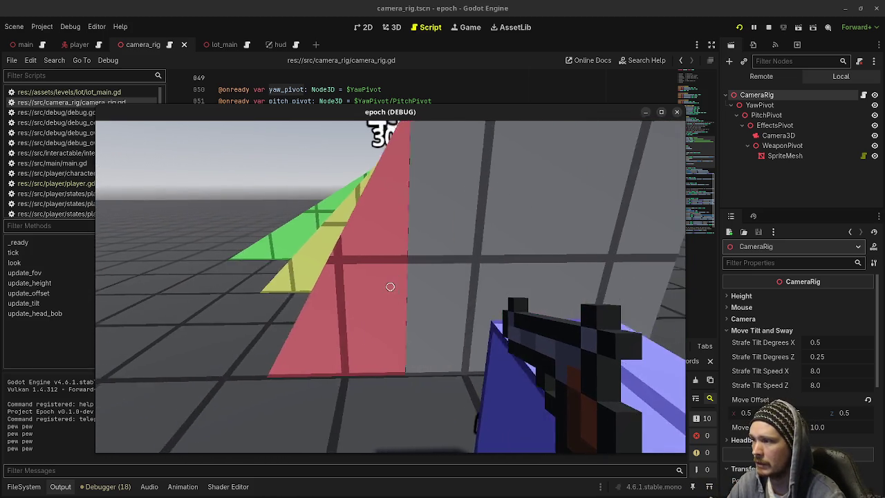
key("a")
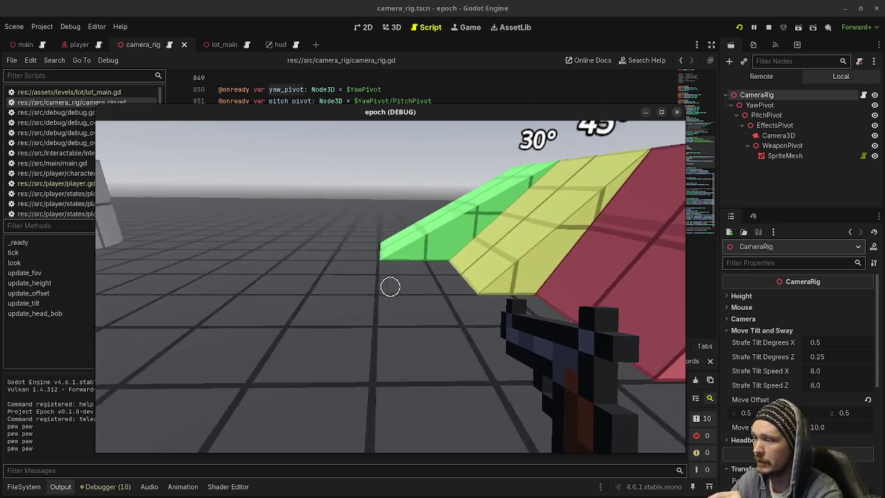
key("d")
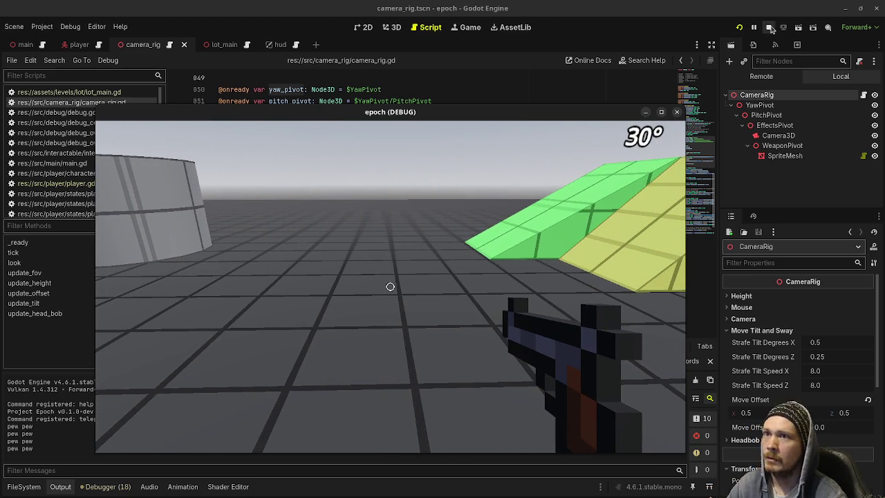
left_click(768, 27)
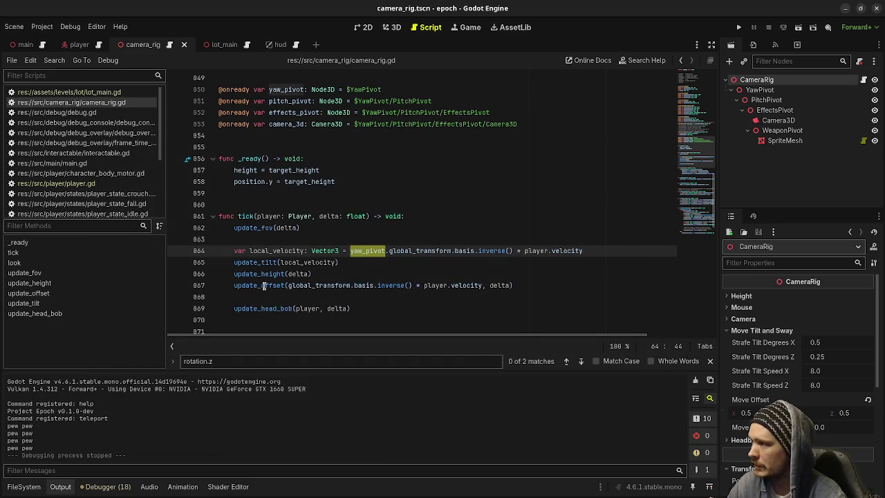
double_click(282, 251)
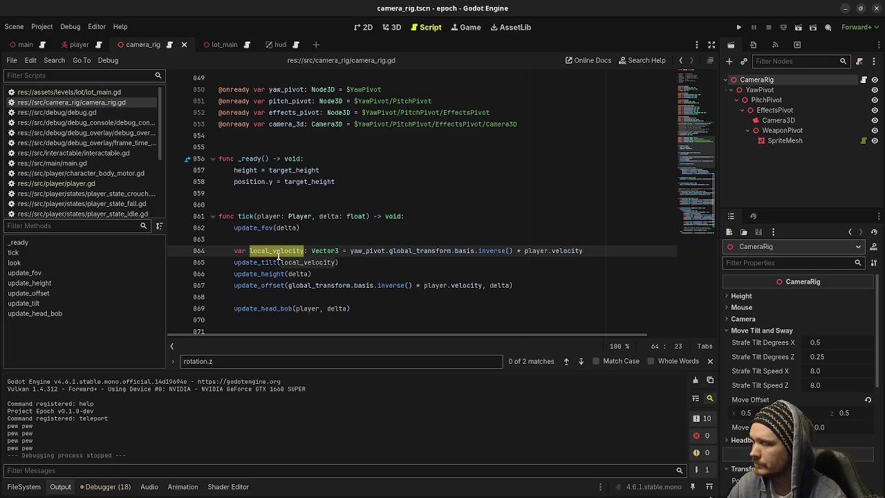
double_click(371, 251)
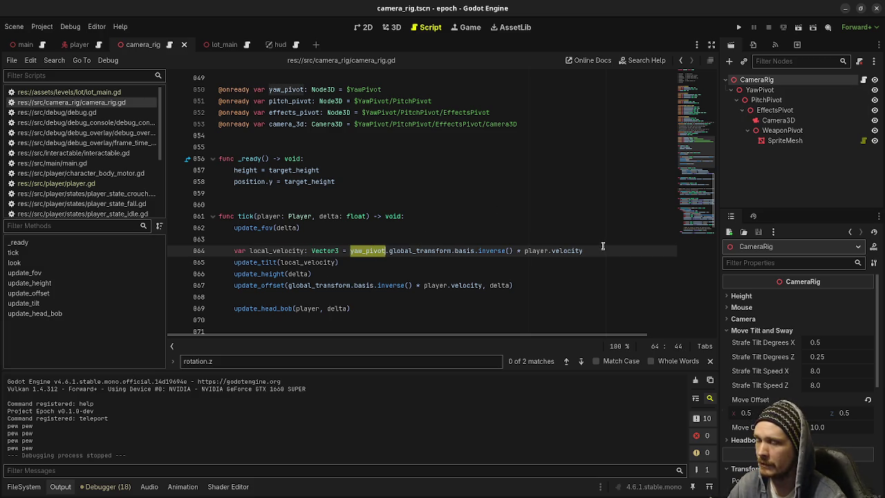
scroll(279, 251, "down", 4)
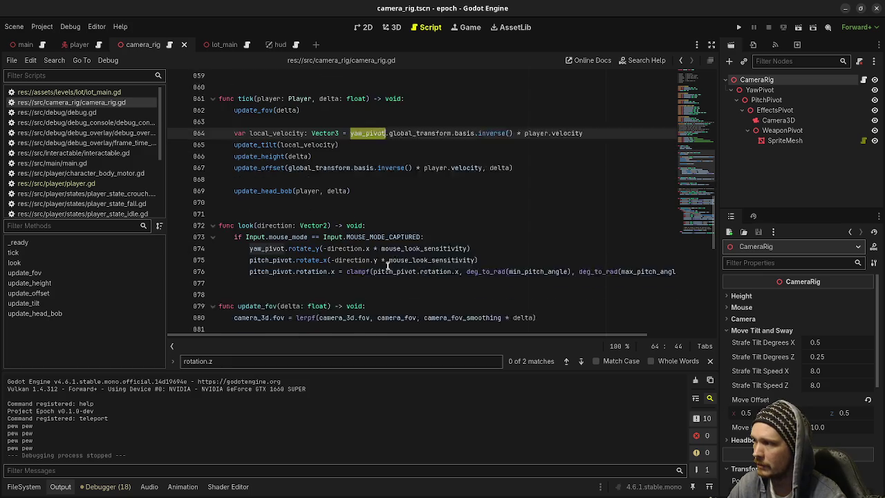
scroll(270, 241, "down", 8)
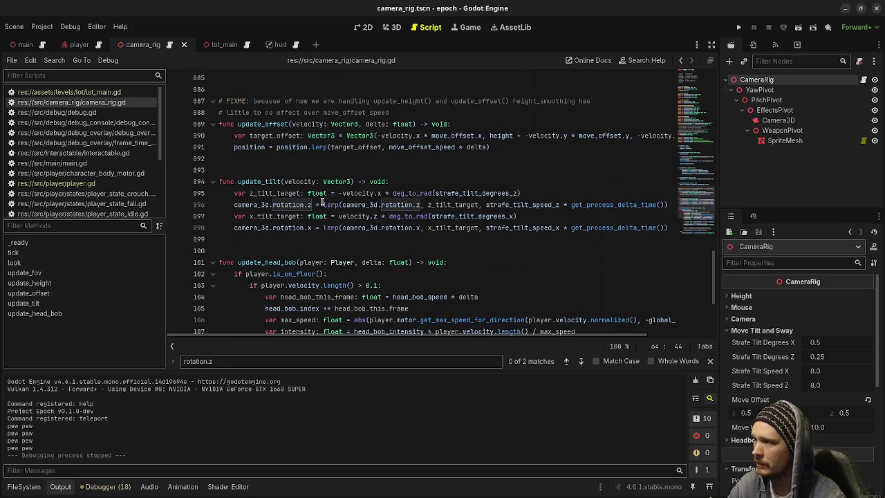
mouse_move(295, 199)
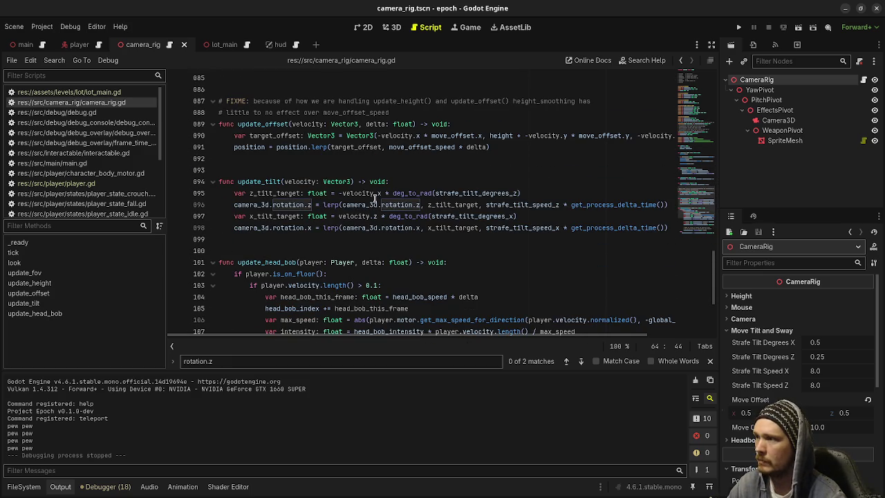
double_click(300, 181)
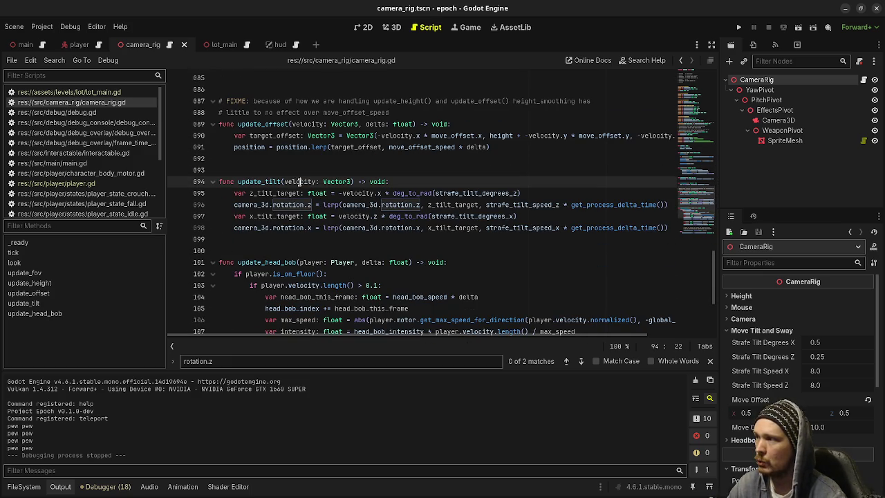
left_click(382, 194)
left_click(343, 194)
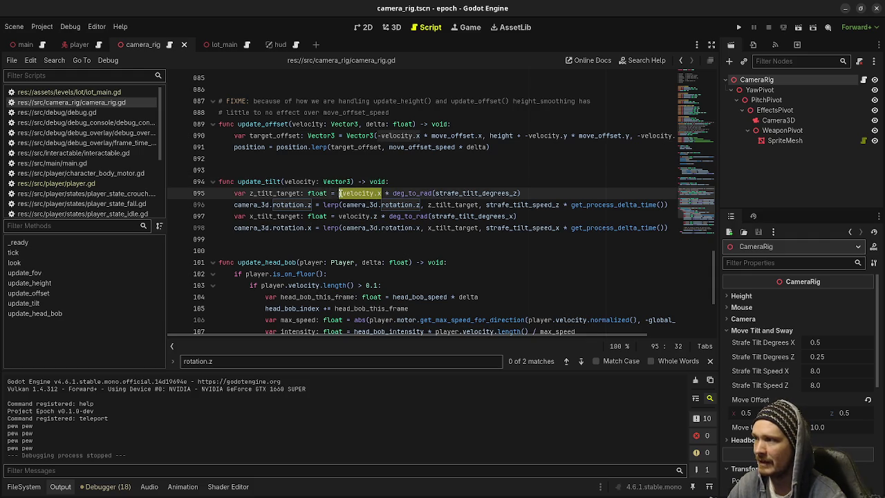
type("-")
mouse_move(343, 193)
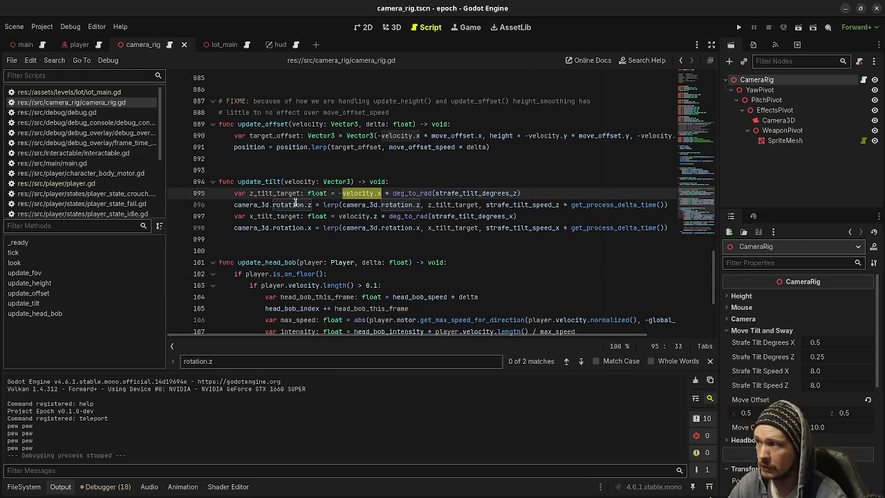
mouse_move(307, 209)
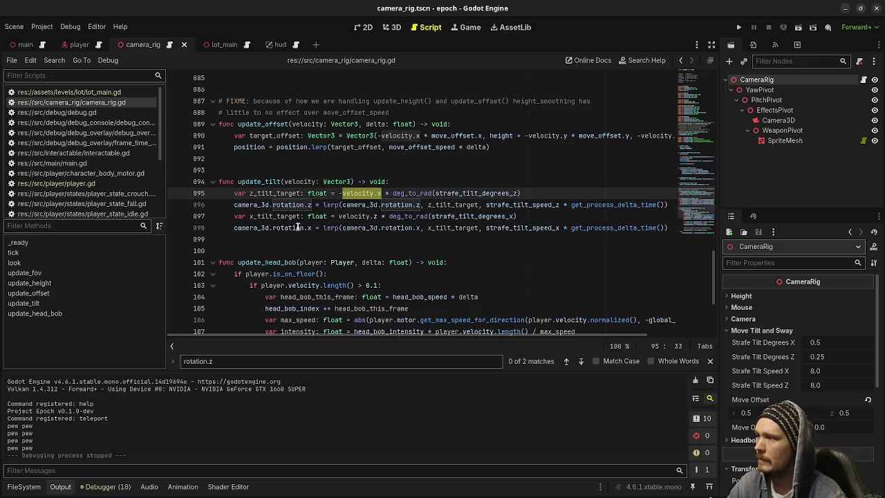
mouse_move(350, 223)
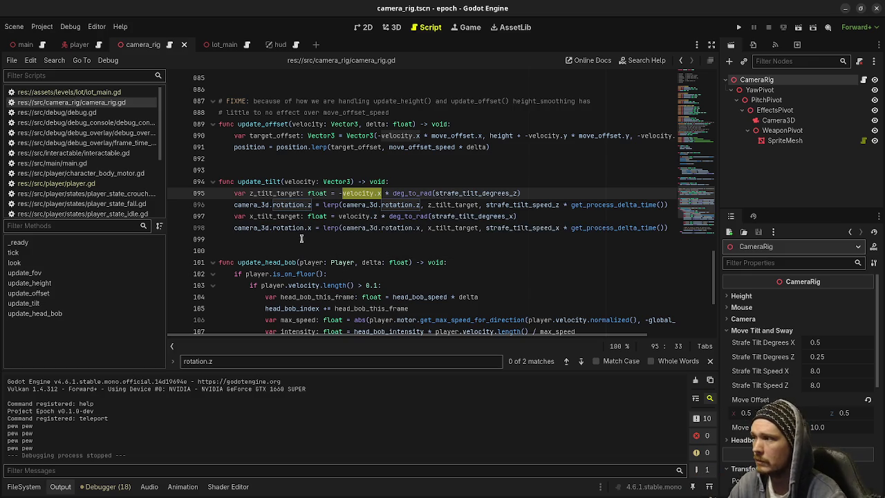
left_click_drag(307, 228, 338, 227)
mouse_move(339, 229)
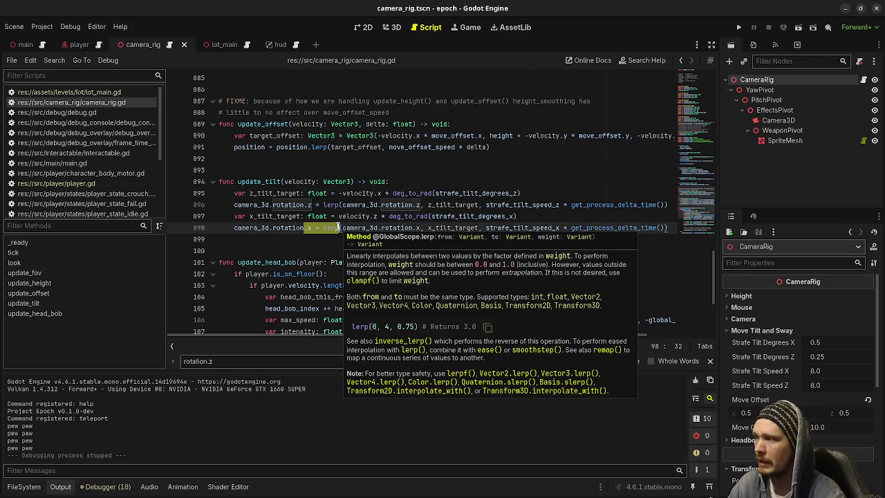
scroll(325, 207, "up", 9)
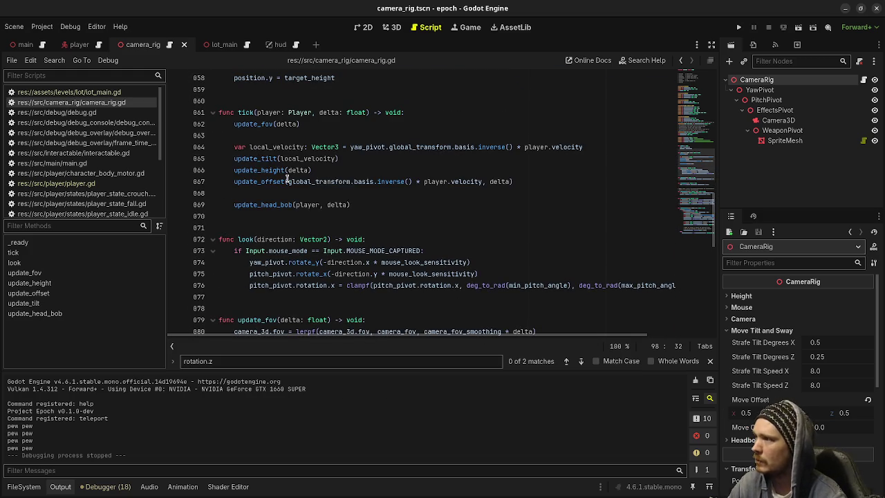
double_click(266, 181)
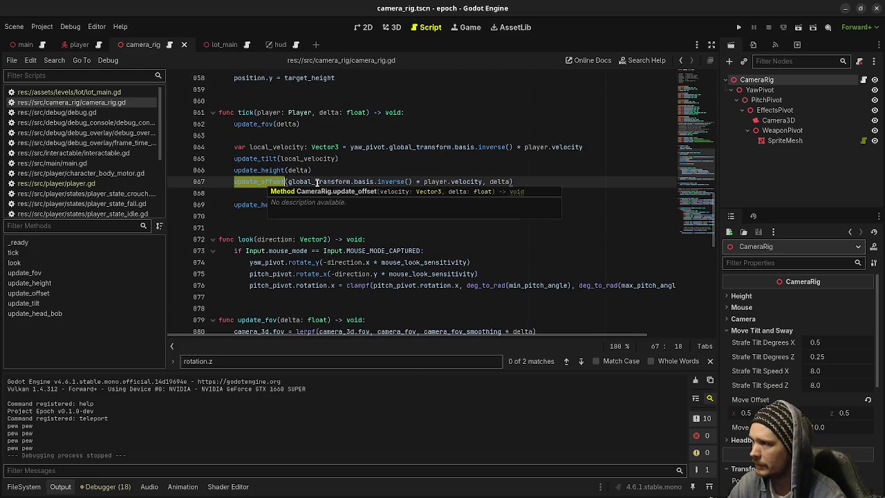
double_click(278, 147)
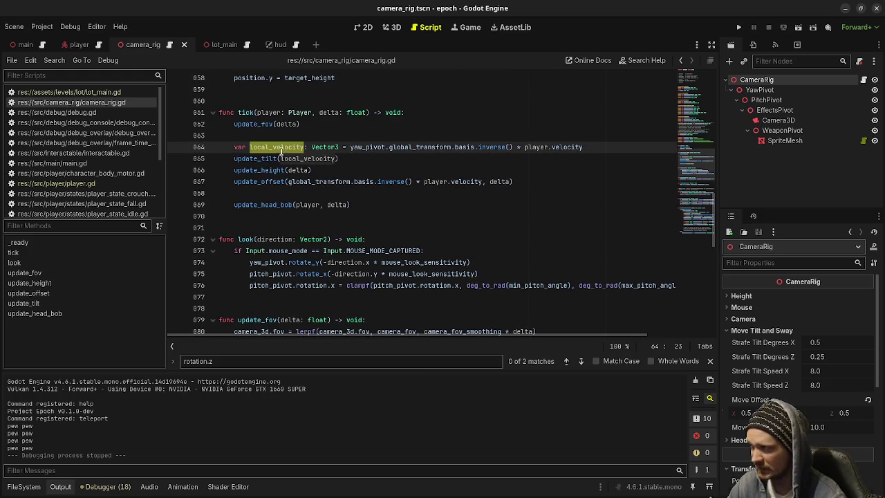
double_click(275, 184)
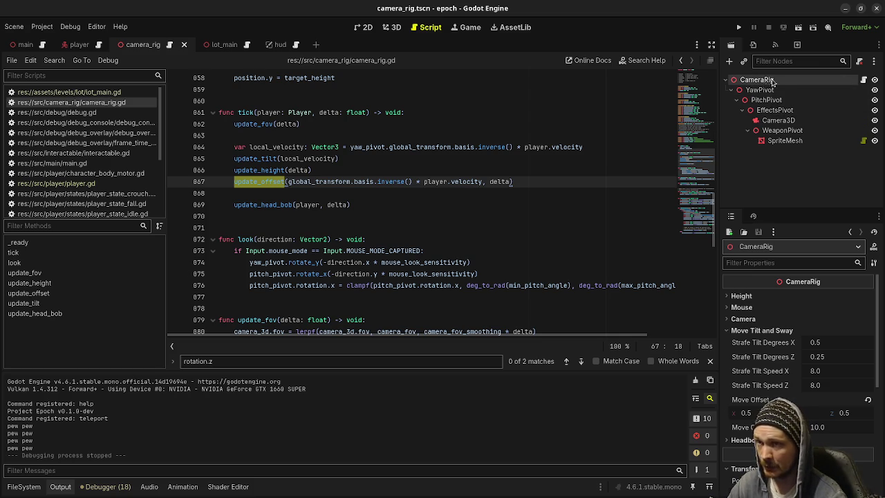
scroll(343, 218, "down", 7)
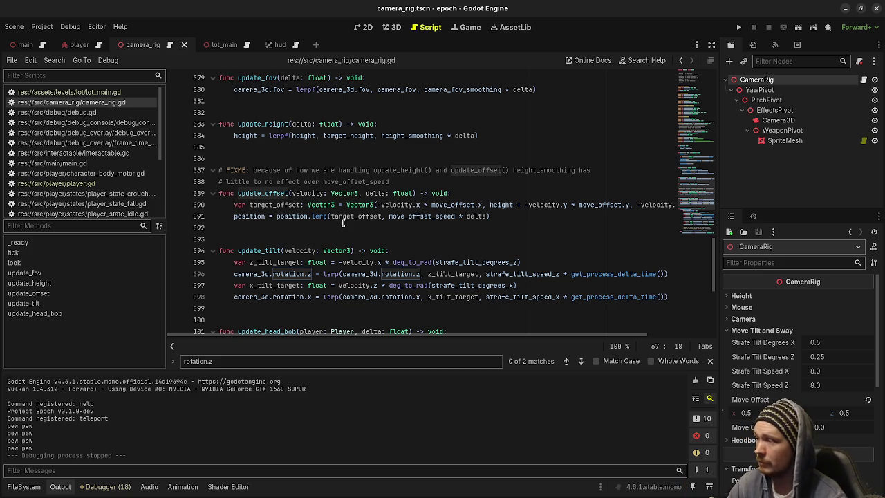
double_click(274, 193)
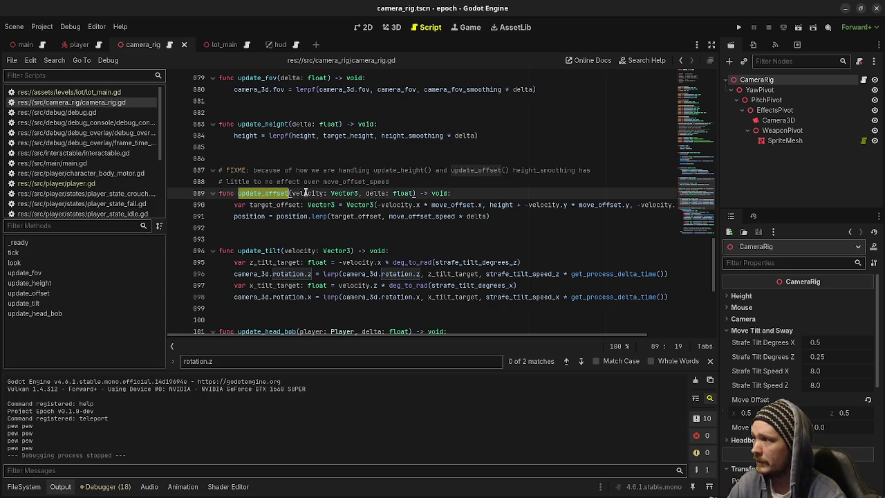
double_click(305, 193)
scroll(413, 216, "up", 7)
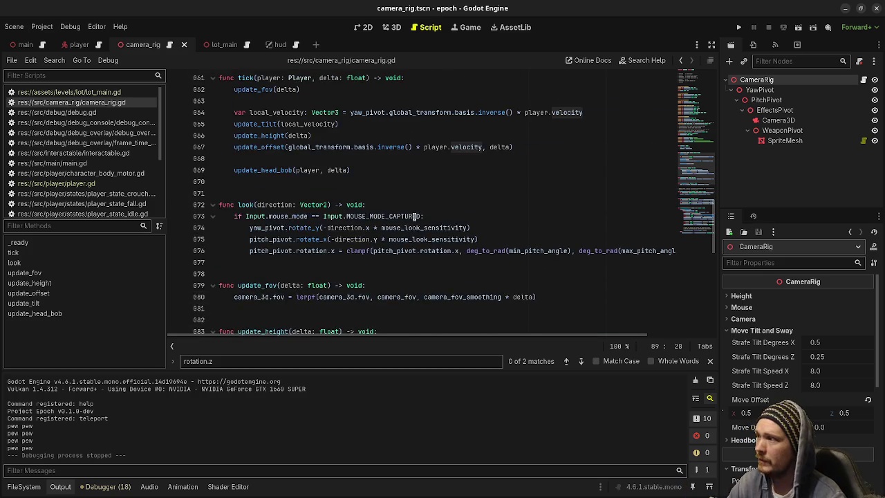
double_click(367, 147)
left_click_drag(586, 148, 525, 147)
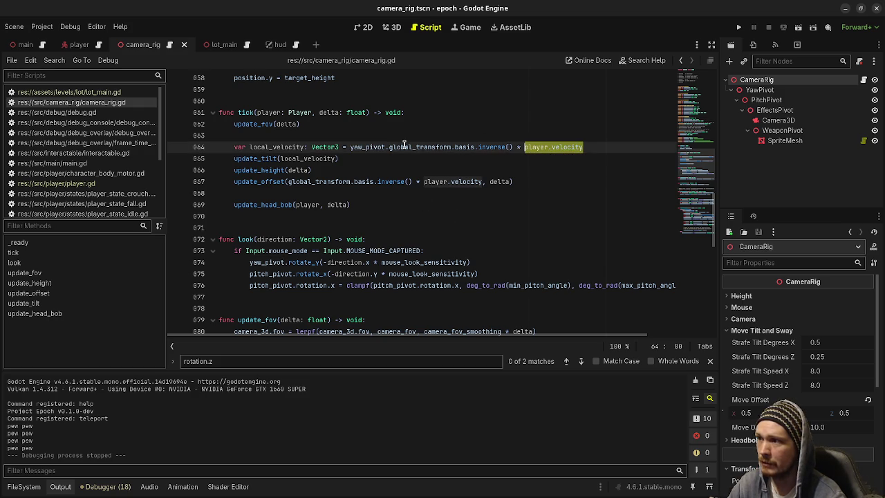
left_click_drag(350, 147, 512, 148)
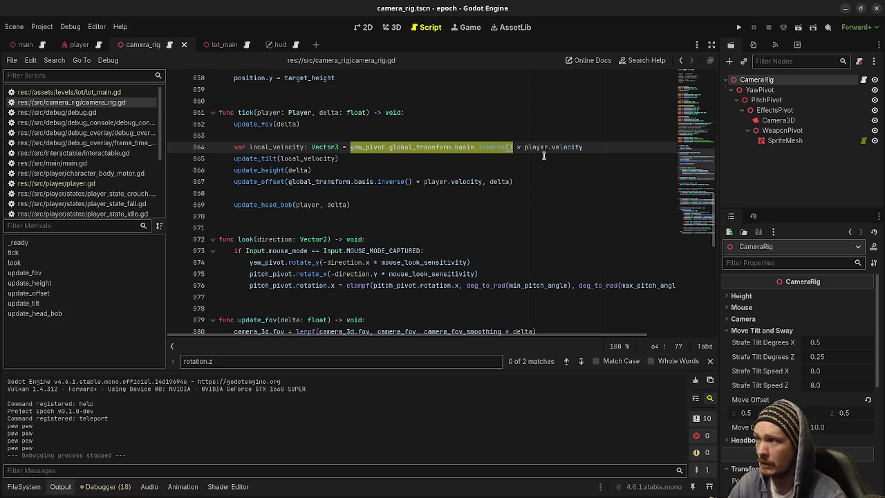
left_click(563, 148)
left_click_drag(589, 148, 386, 148)
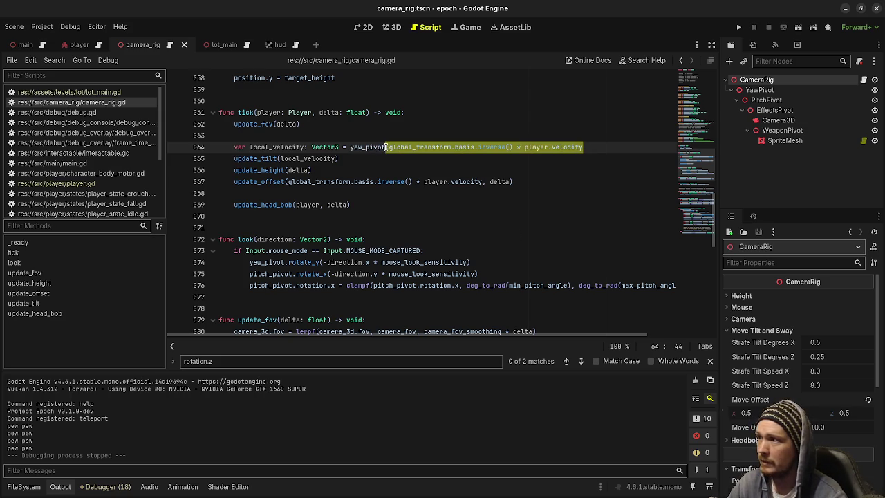
left_click(301, 181)
left_click_drag(288, 181, 415, 181)
scroll(239, 256, "down", 5)
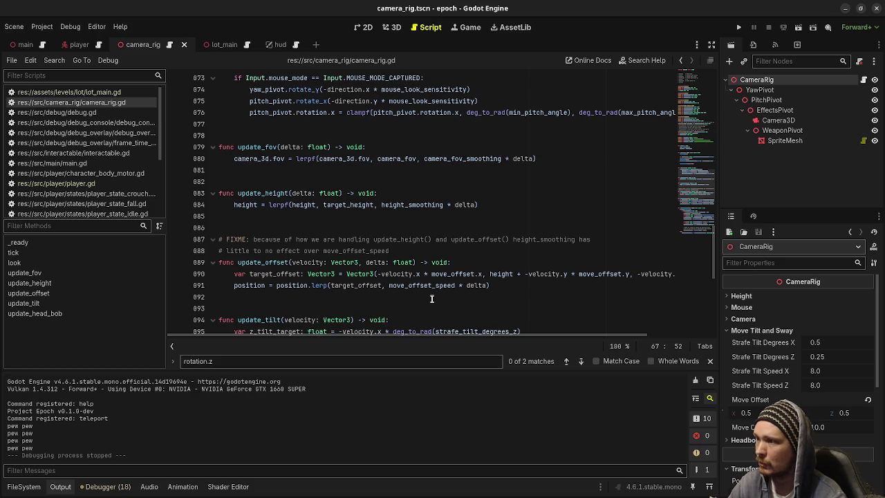
scroll(423, 284, "up", 5)
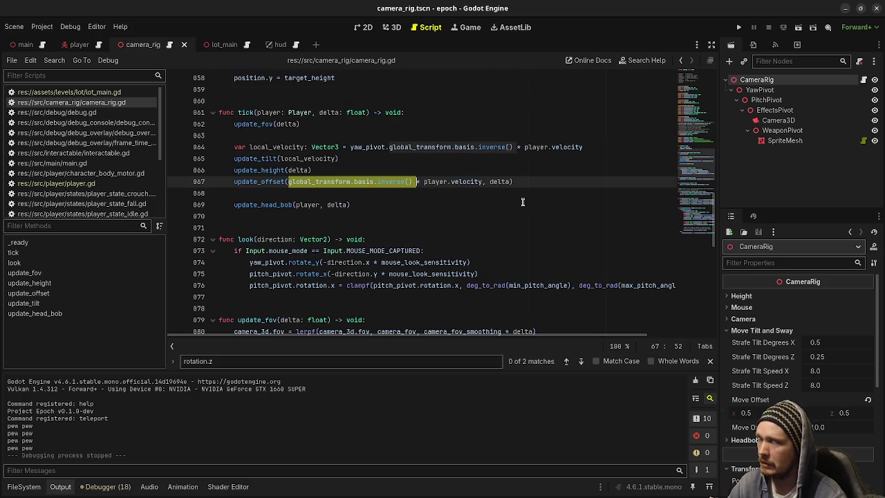
scroll(523, 202, "down", 5)
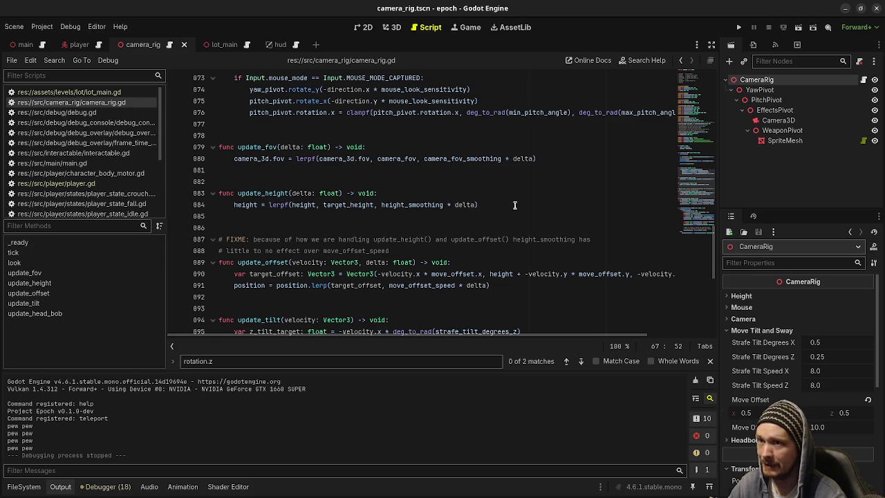
scroll(514, 205, "up", 5)
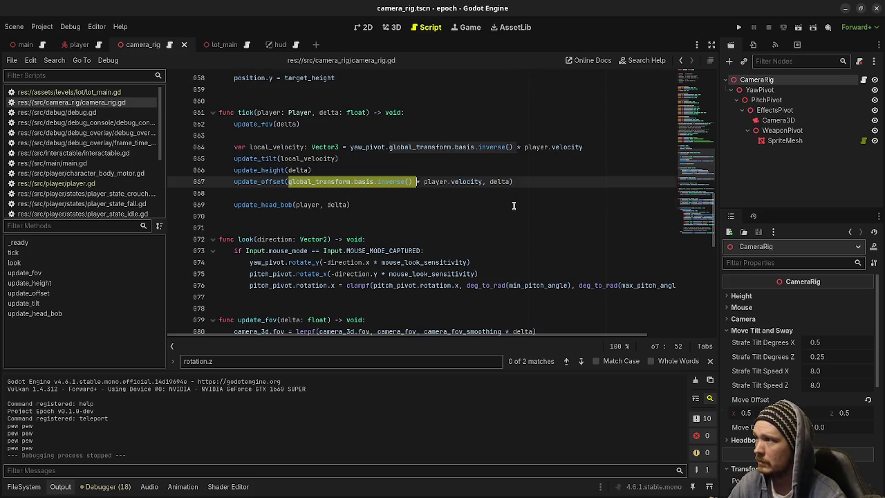
left_click(514, 205)
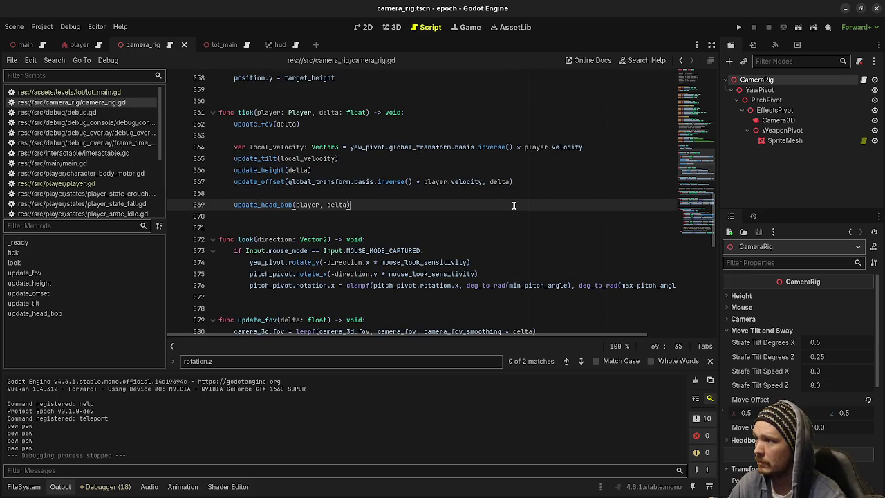
left_click(340, 169)
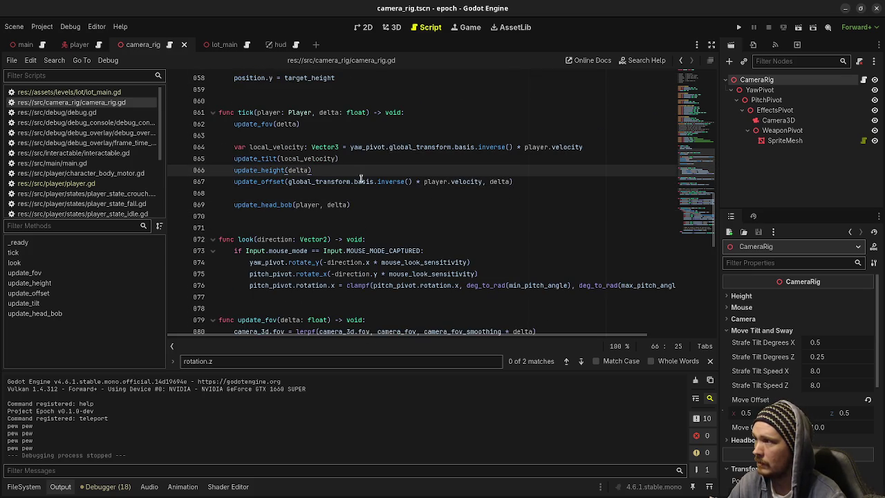
Add '# FIXME: not too sure about how this is set up' below update_height, save, and switch to VS Code
key("Return")
type("# FIXME: no")
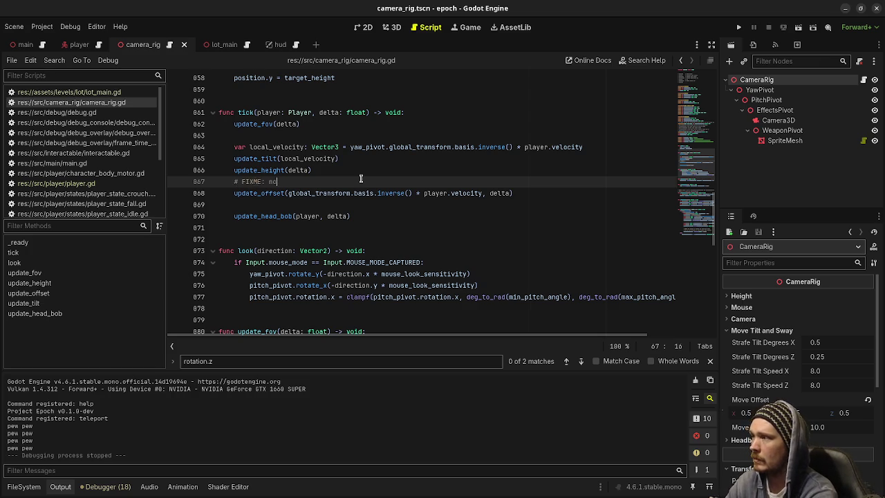
type("t too sure about ")
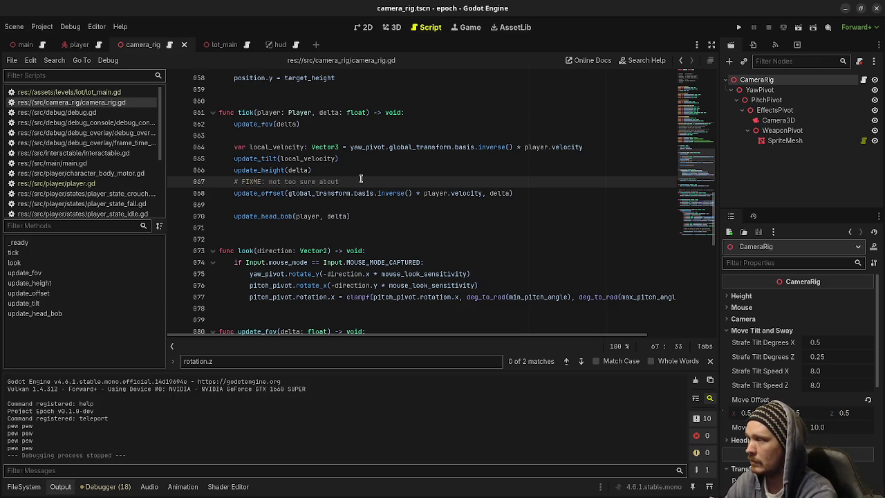
type("how this is")
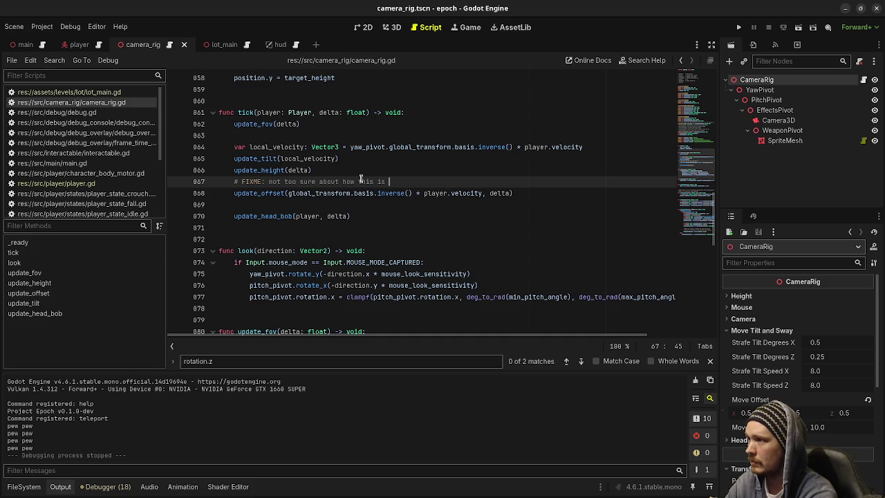
type(" set up")
key("ctrl+s")
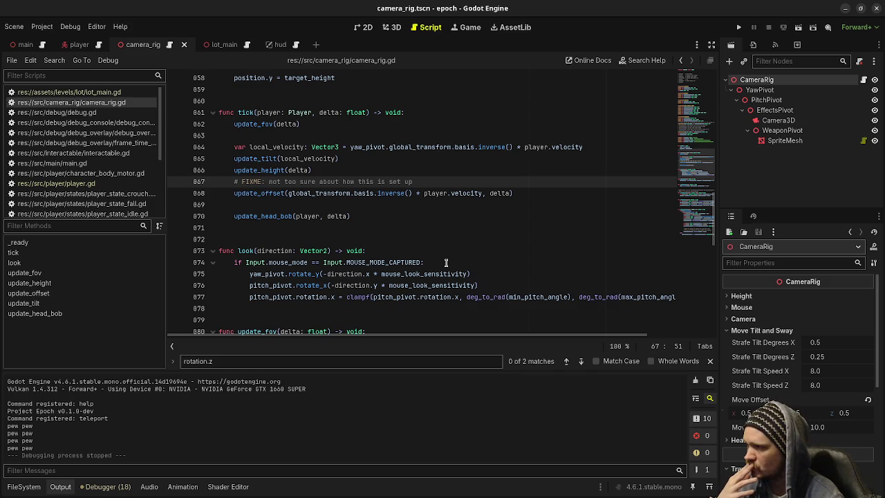
scroll(446, 263, "down", 9)
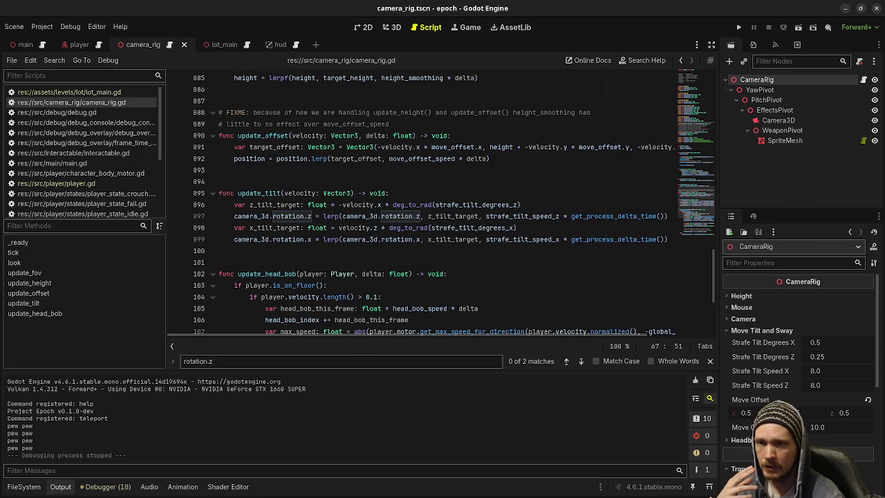
key("alt+Tab")
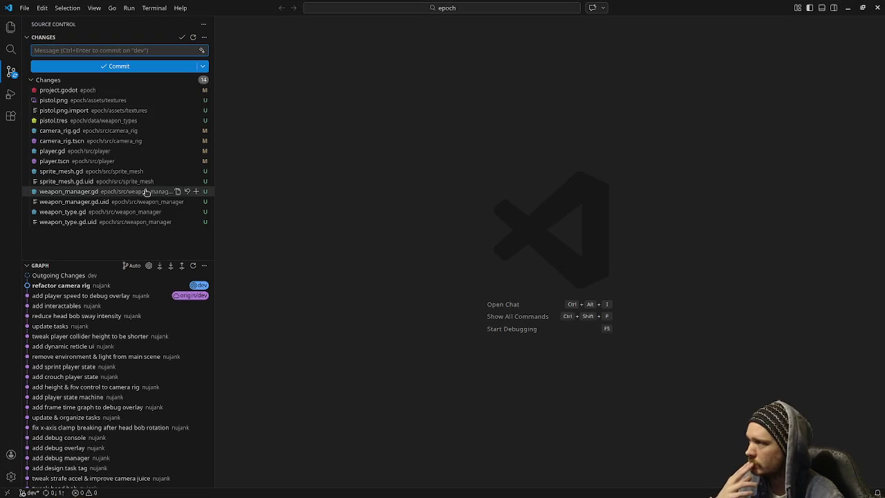
Scroll through the camera_rig.gd side-by-side diff, then minimize VS Code
left_click(77, 131)
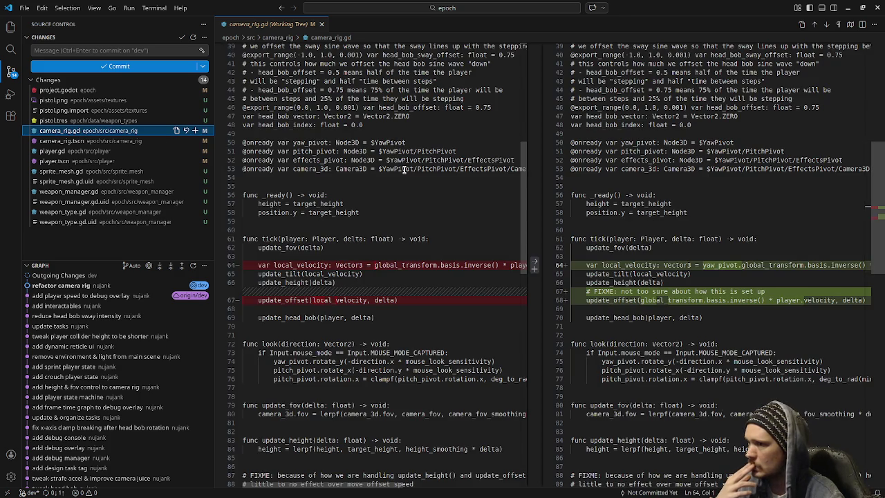
scroll(404, 169, "down", 10)
scroll(405, 170, "down", 5)
scroll(404, 170, "up", 15)
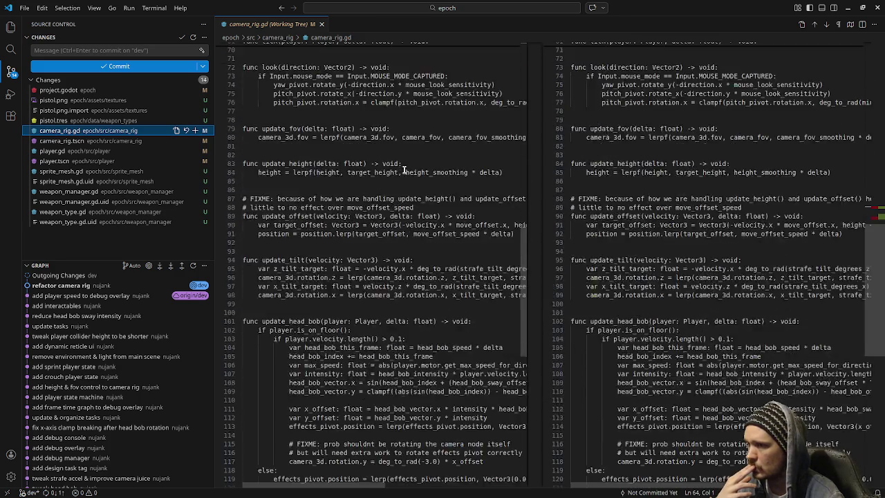
scroll(404, 169, "up", 12)
scroll(405, 169, "down", 9)
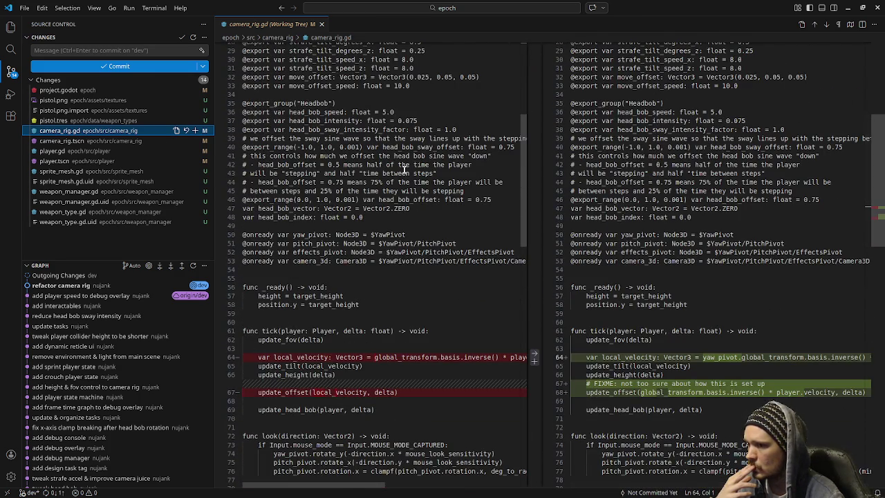
scroll(405, 170, "down", 4)
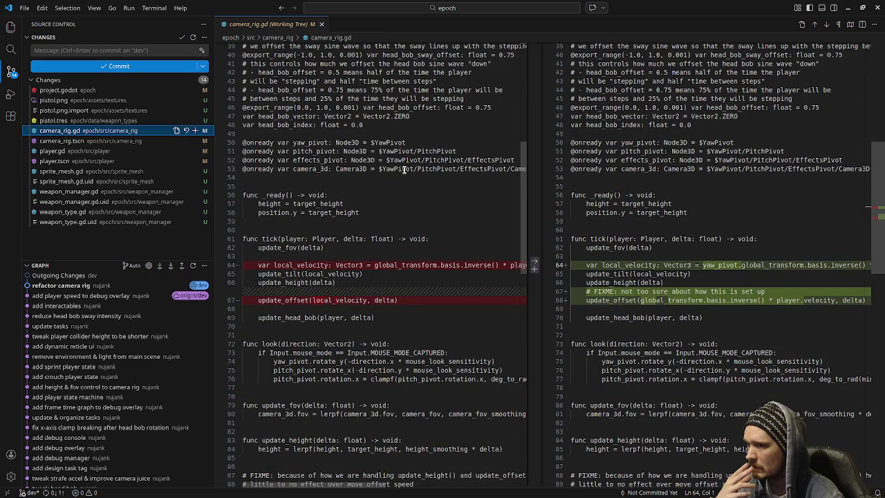
scroll(404, 170, "down", 3)
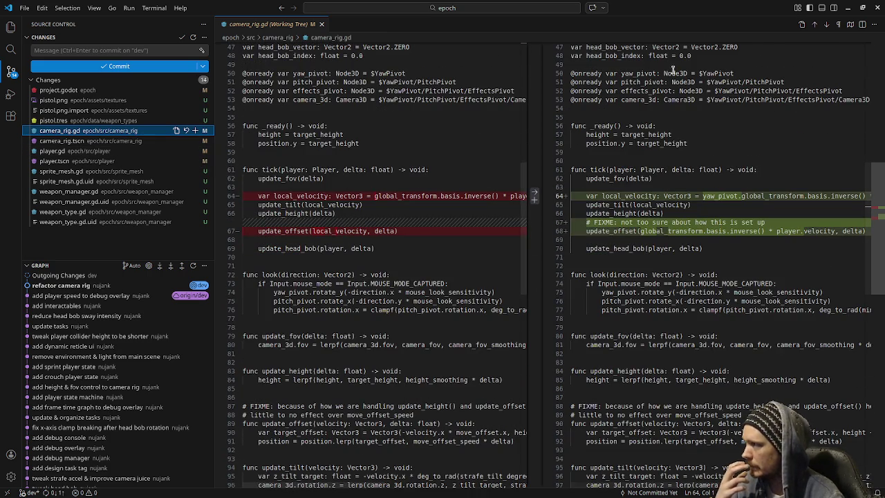
left_click(848, 9)
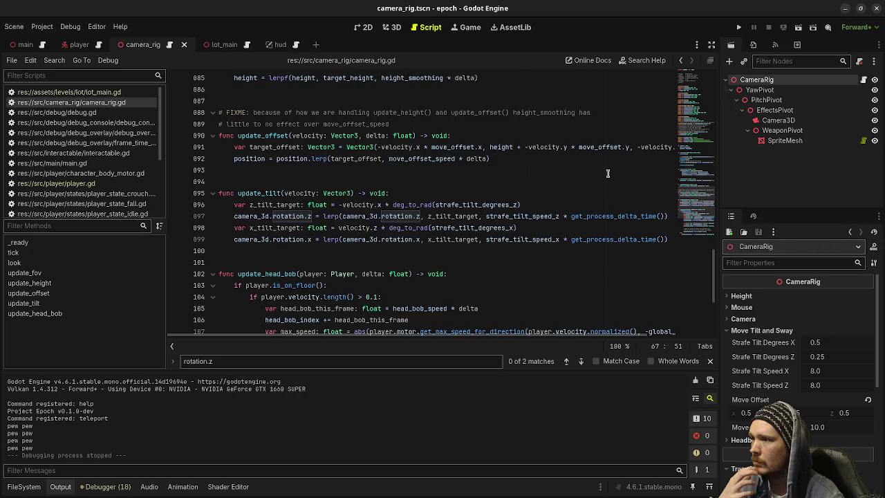
Revert CameraRig's Move Offset to its default X 0.025, Z 0.05 and launch the game
left_click(420, 216)
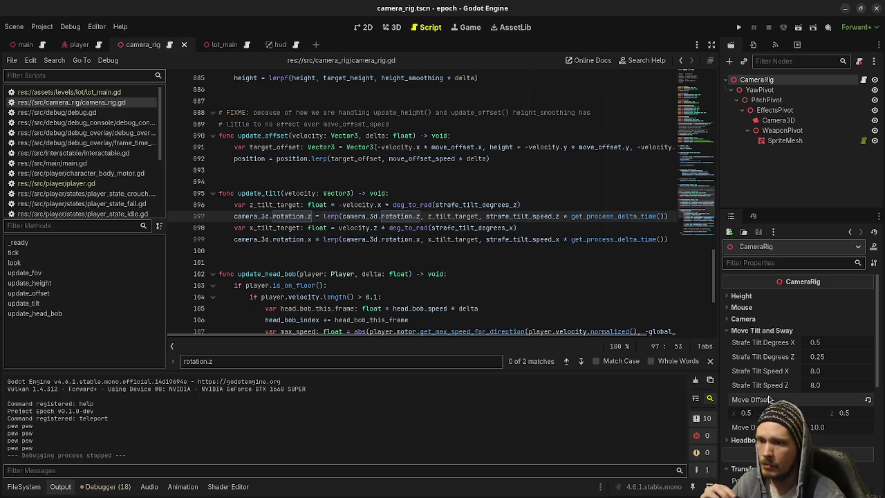
left_click(869, 399)
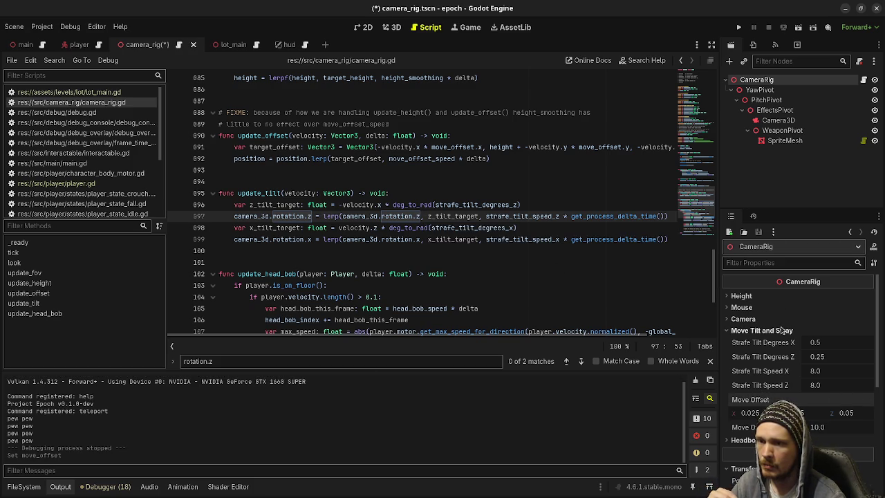
left_click(739, 27)
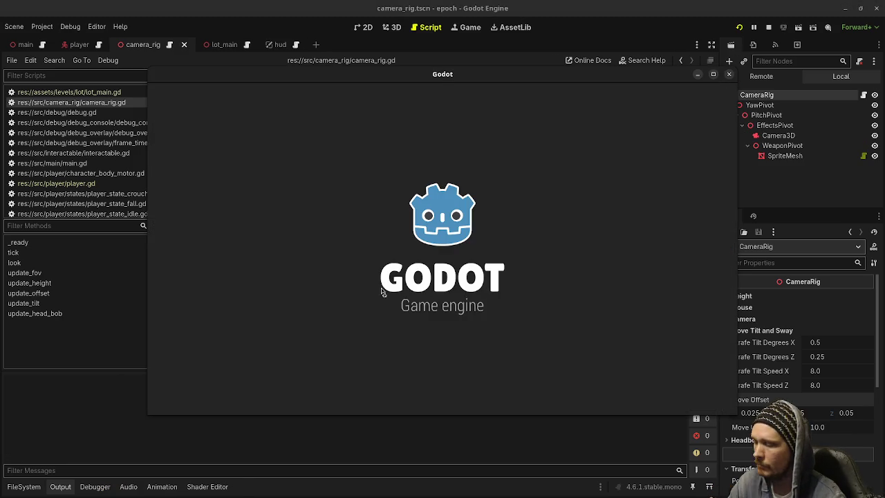
key("a")
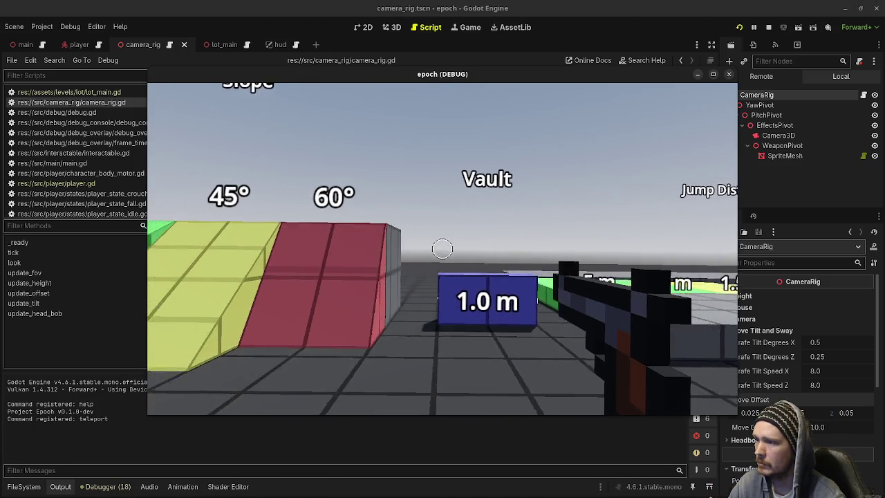
key("d")
key("a")
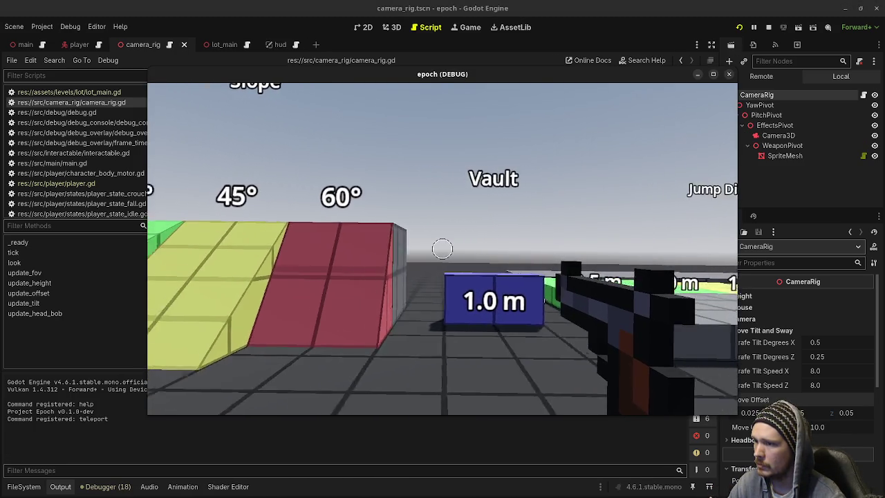
key("d")
key("a")
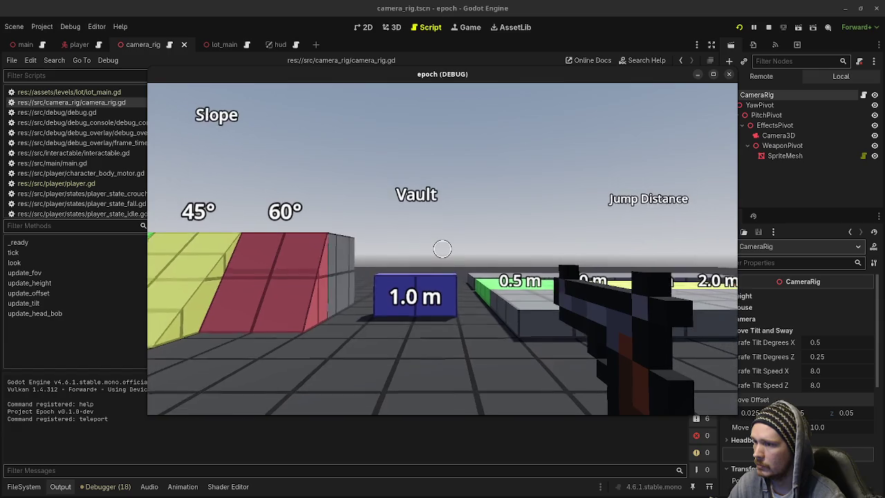
key("d")
key("w")
key("a")
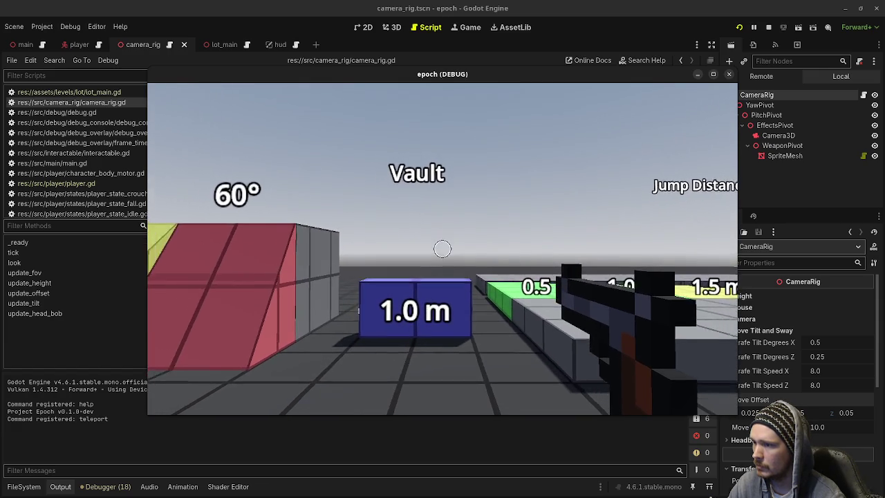
key("d")
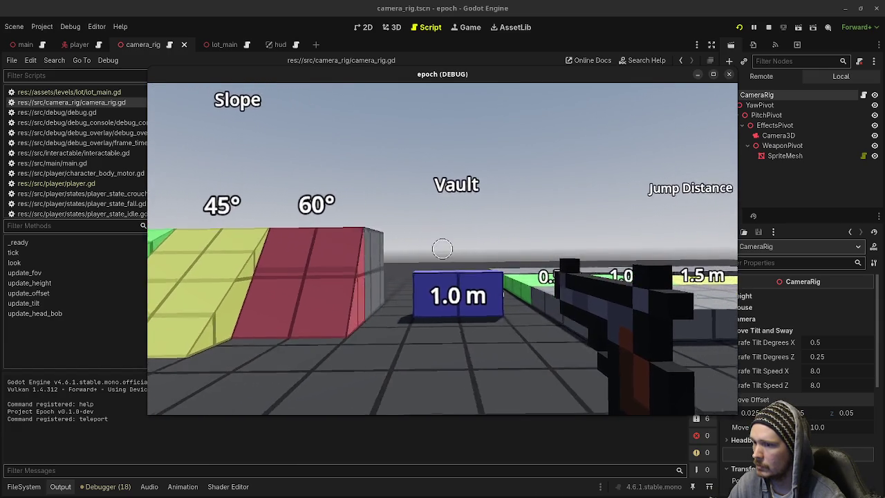
key("w")
key("s")
key("a")
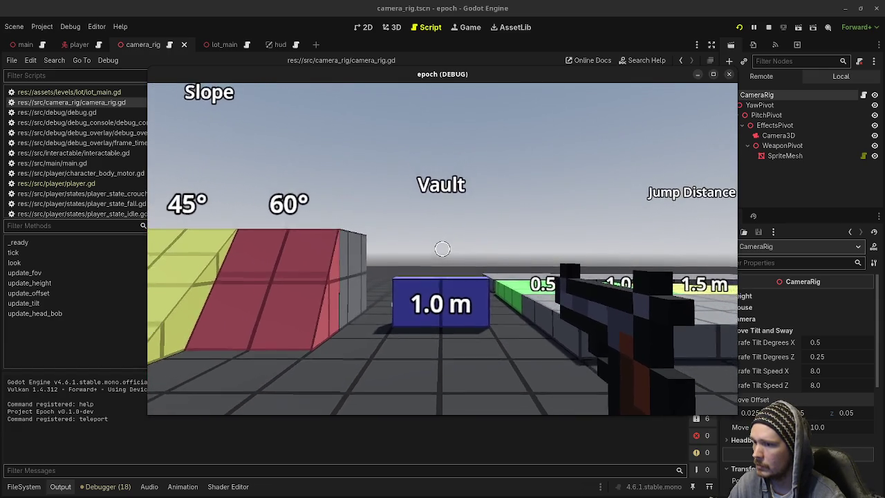
key("d")
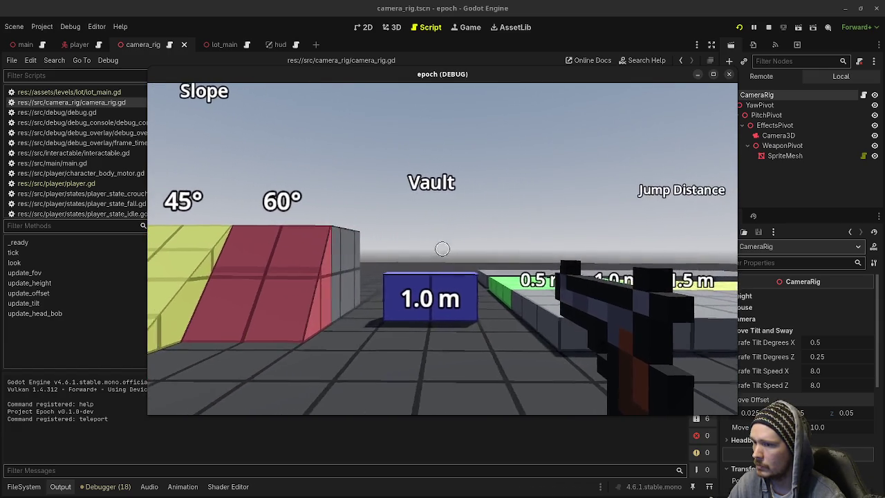
key("a")
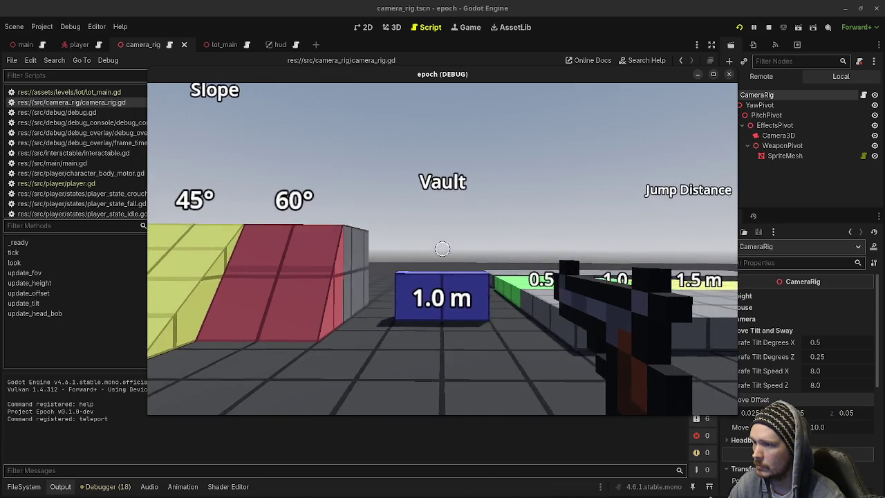
key("d")
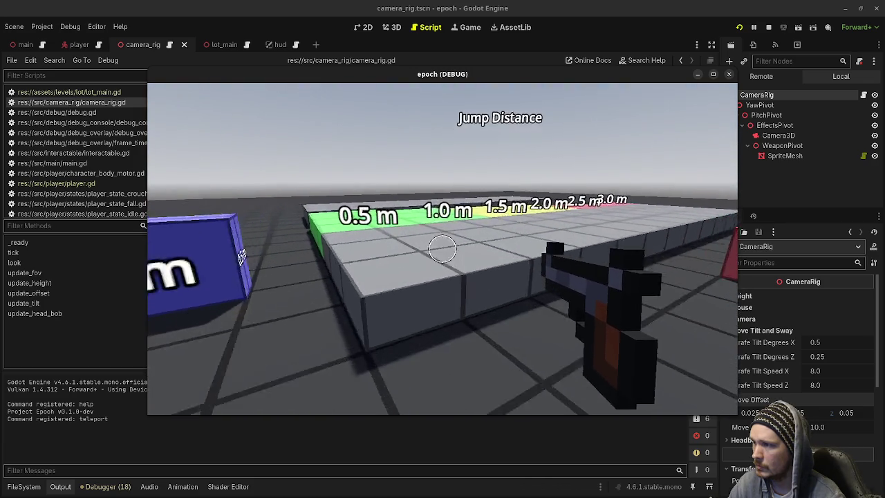
key("w")
mouse_move(443, 248)
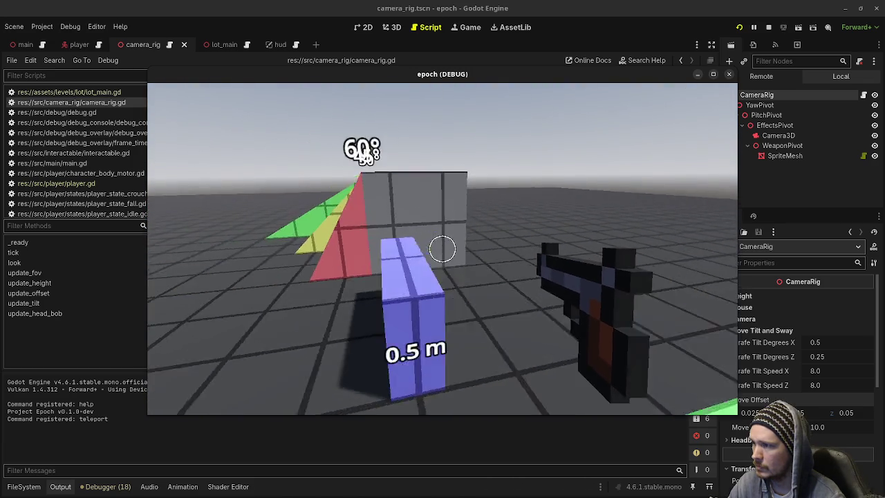
key("a")
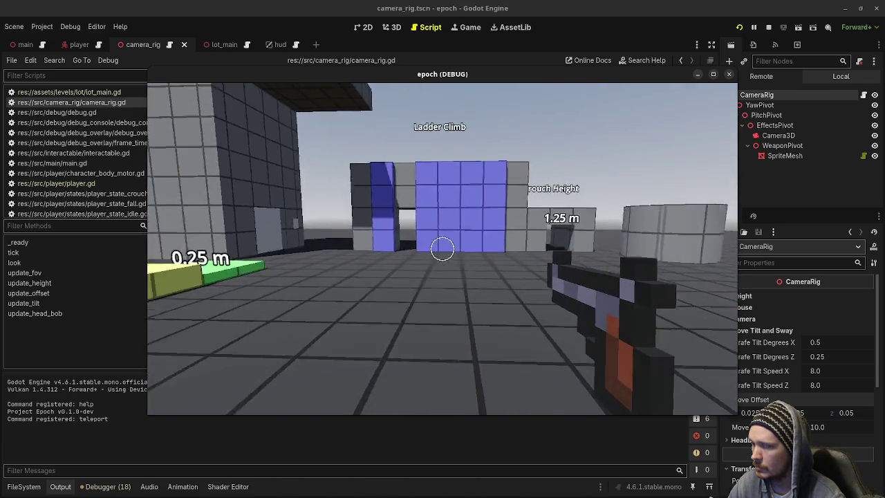
key("w")
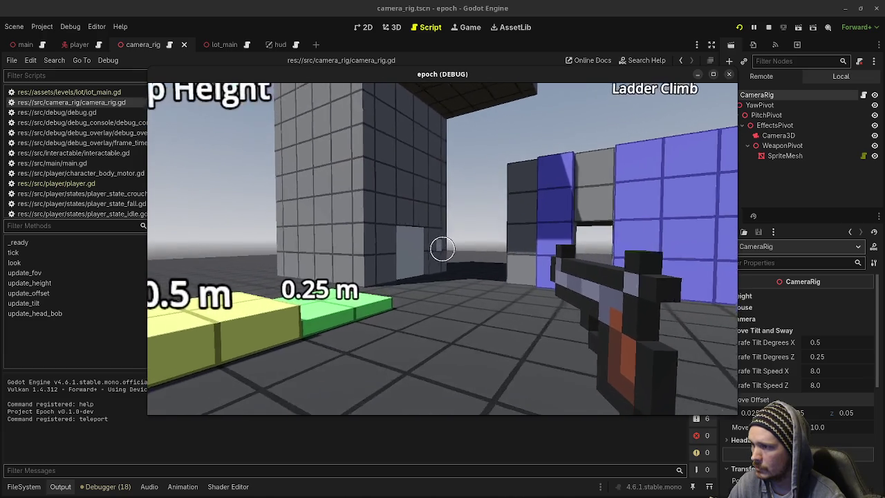
key("w")
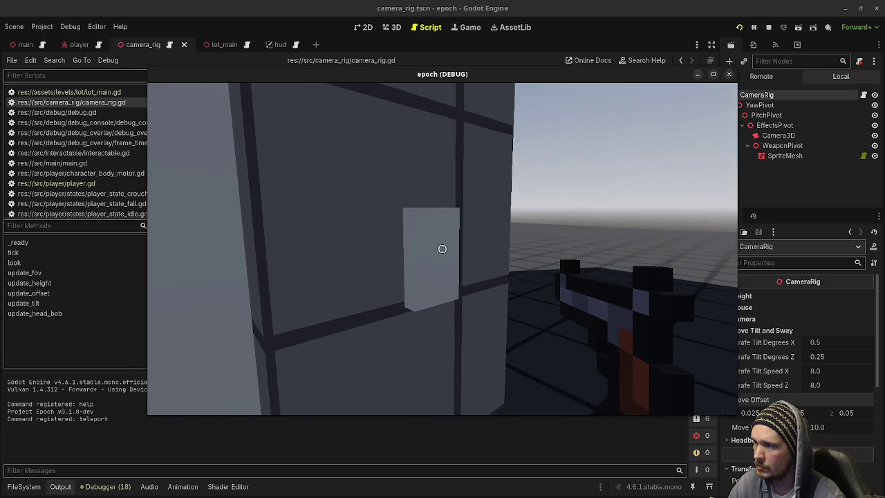
key("w")
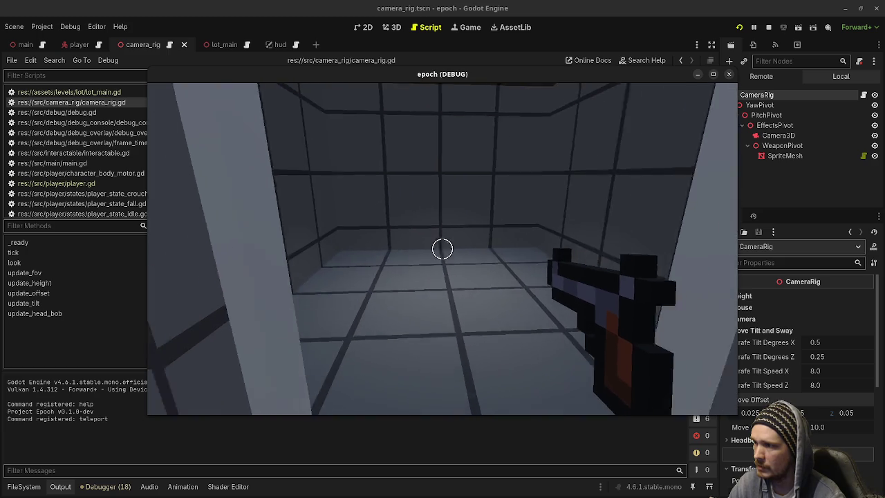
key("s")
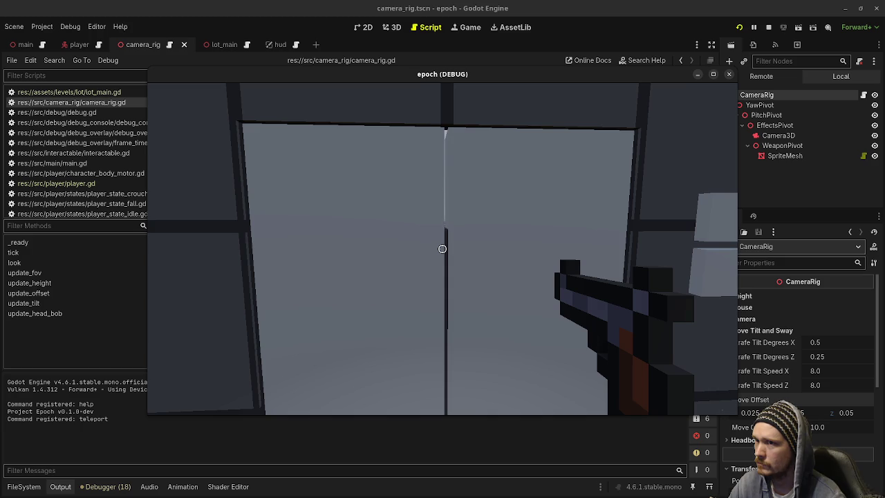
key("e")
key("w")
key("w")
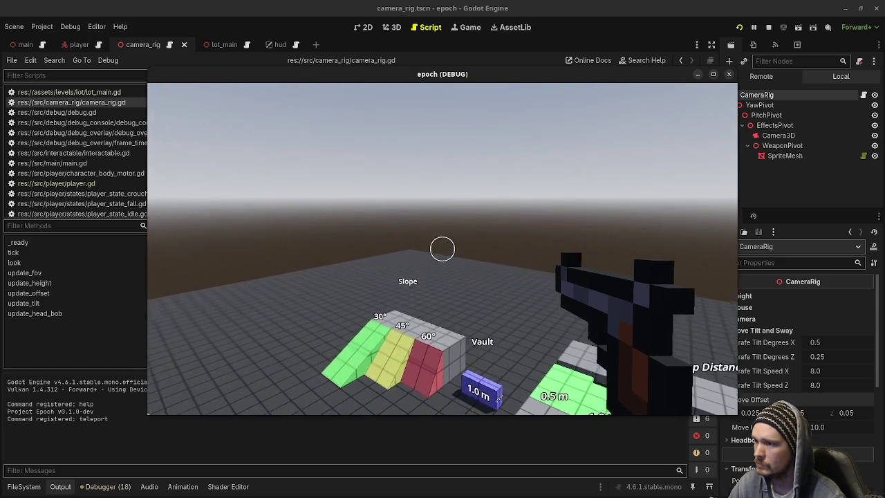
key("w")
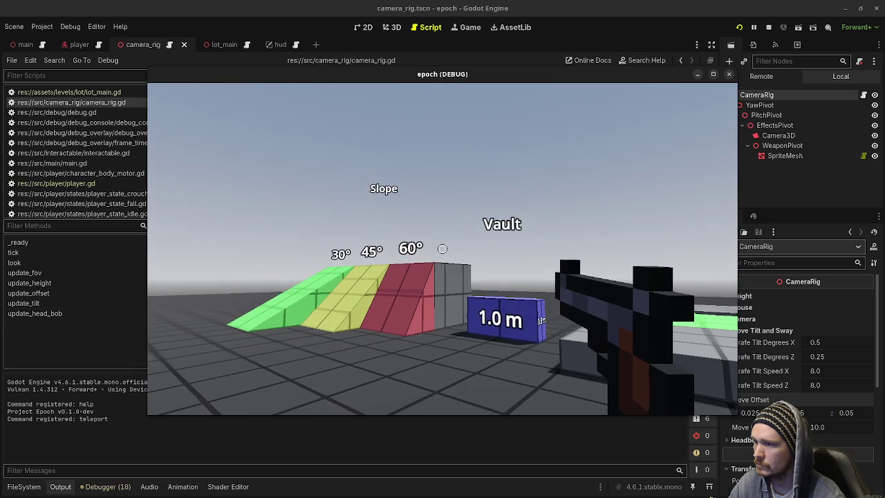
key("w")
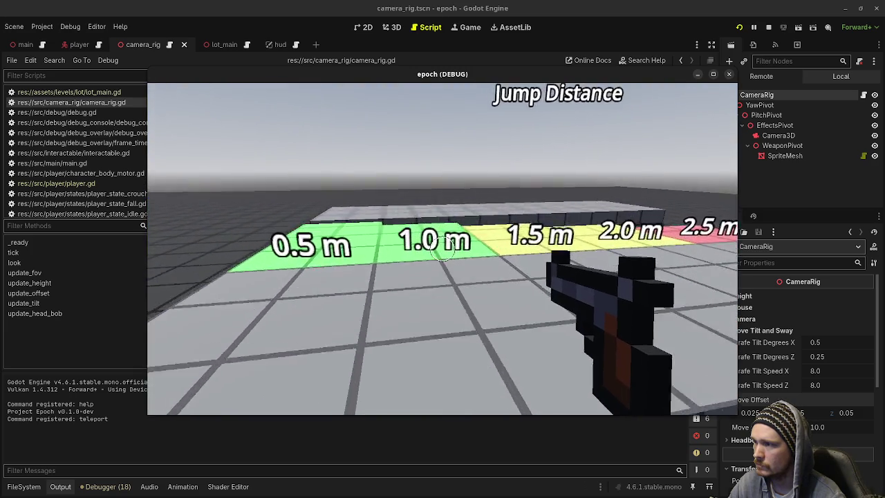
key("w")
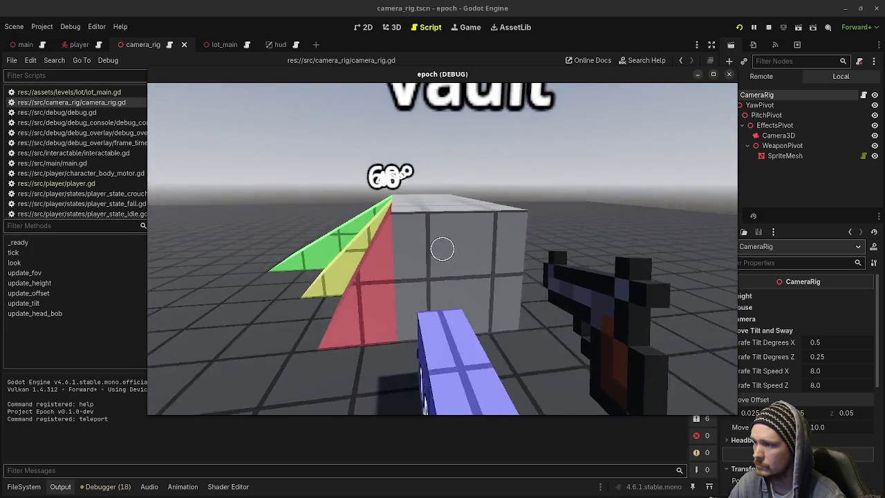
key("w")
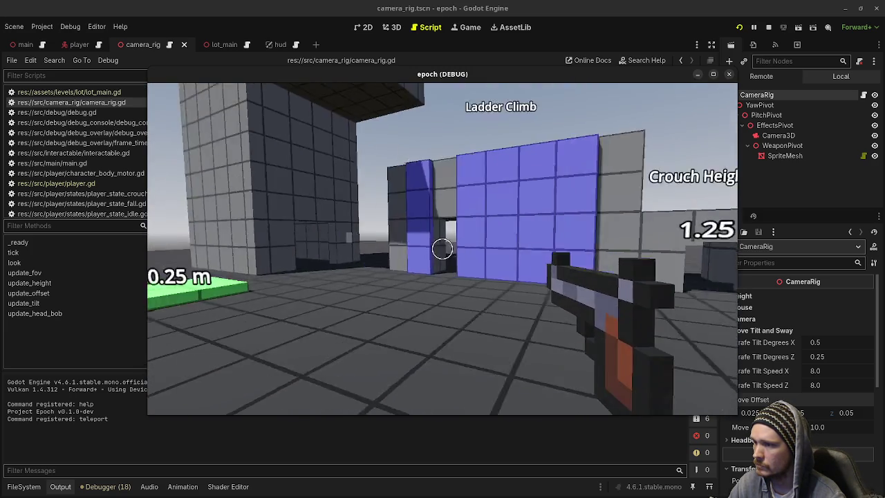
key("w")
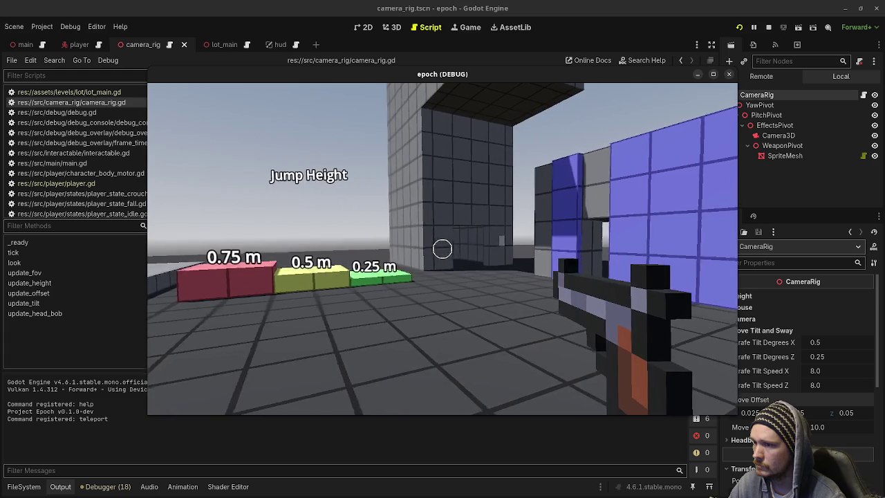
key("w")
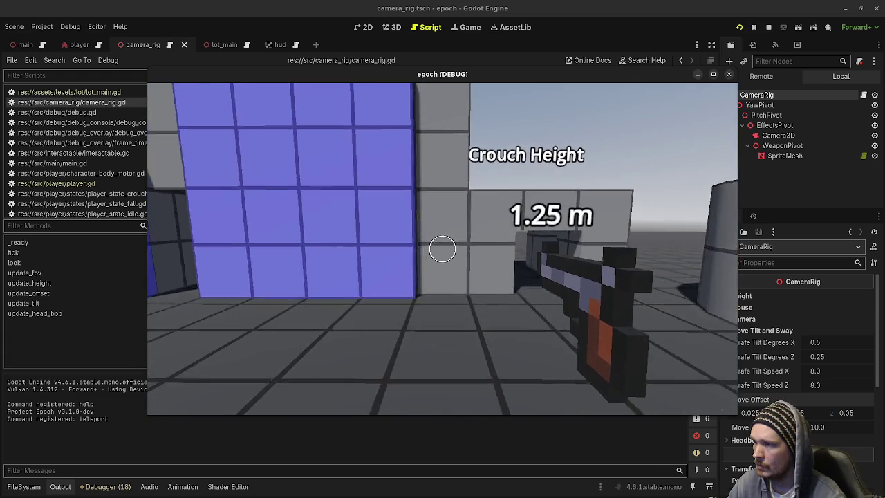
key("w")
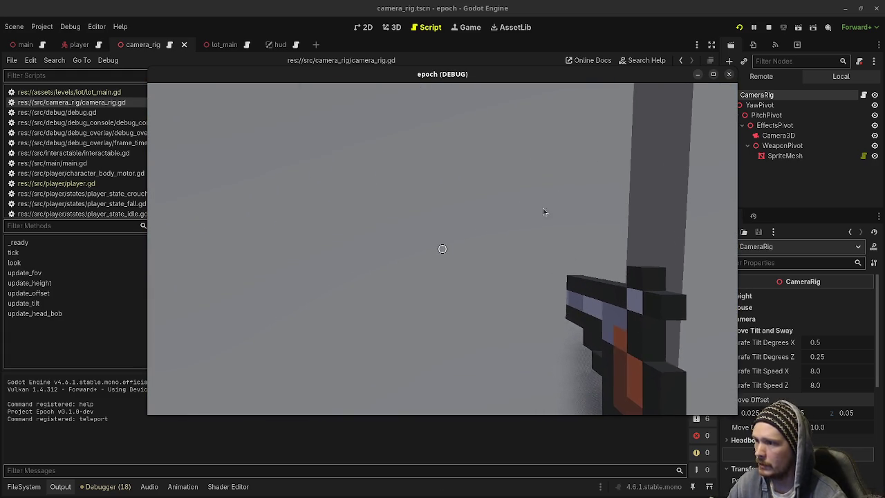
left_click(788, 156)
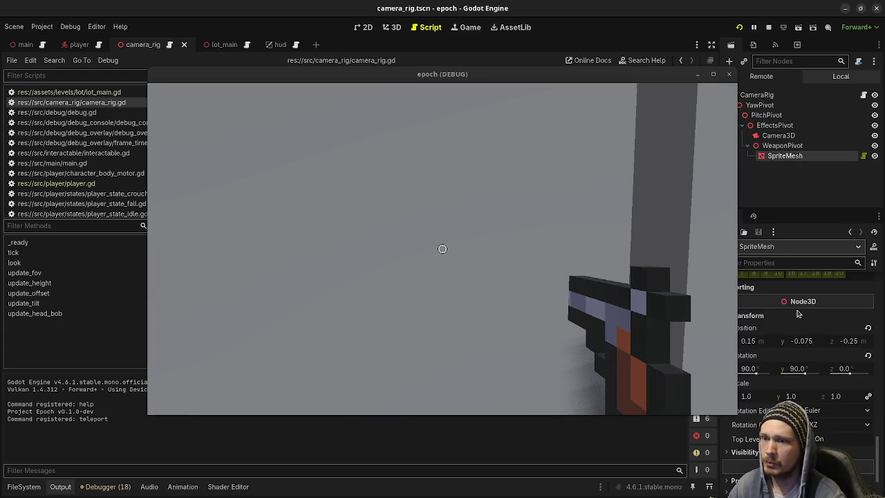
Expand the pistol material's Transform section and enable Use Z Clip Scale at 0.8
scroll(797, 314, "down", 2)
left_click_drag(598, 80, 547, 87)
scroll(809, 365, "up", 6)
scroll(809, 364, "up", 8)
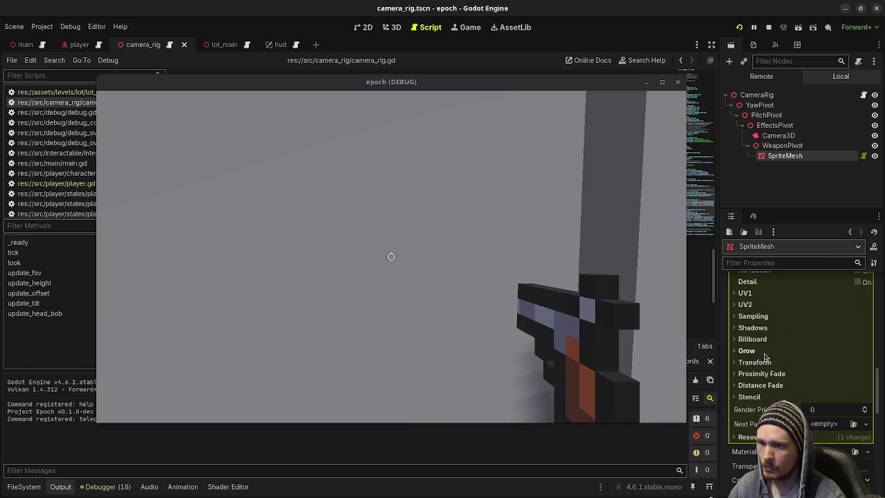
left_click(755, 363)
left_click(812, 418)
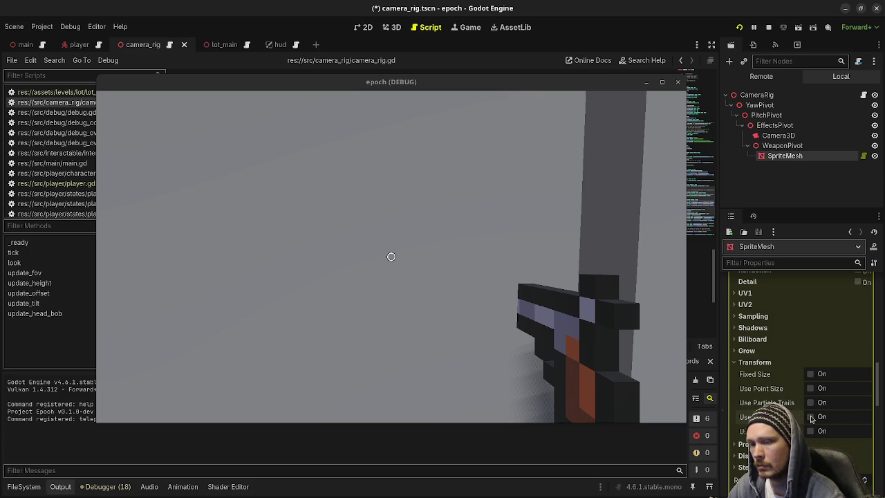
left_click(812, 417)
left_click(830, 432)
type("0.8")
key("Return")
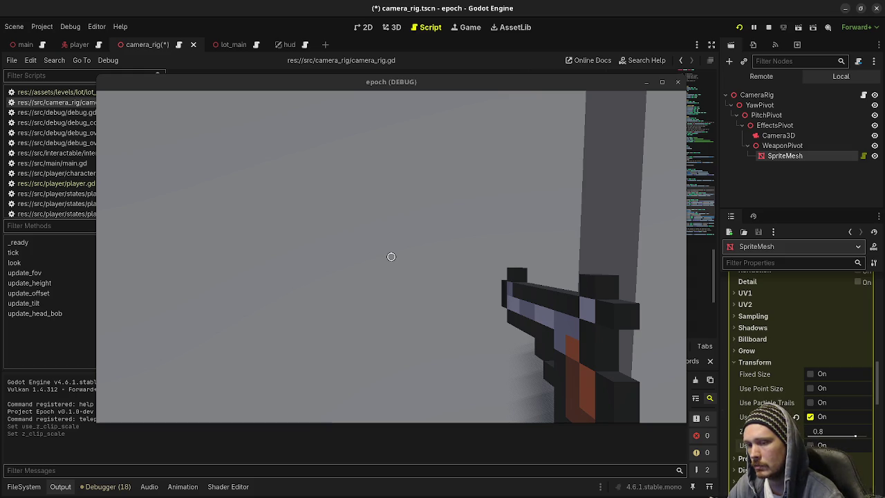
Enable the pistol material's FOV override and set it to 60
left_click(810, 445)
scroll(826, 446, "down", 1)
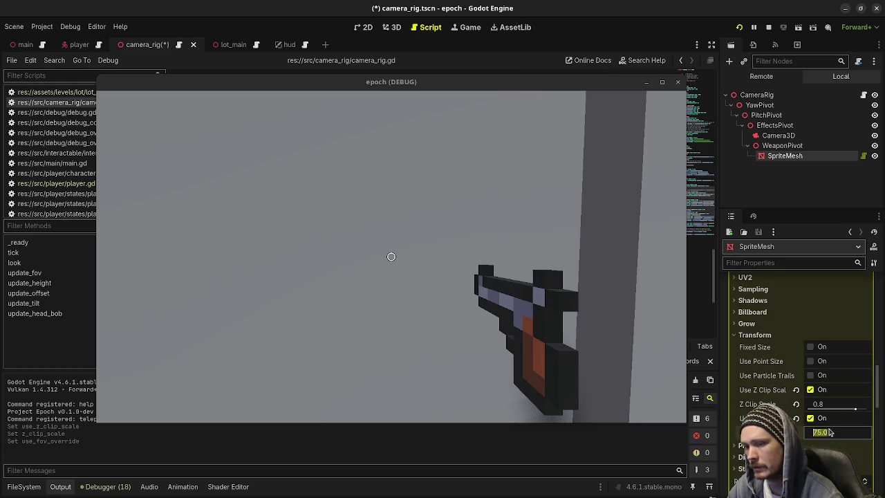
type("60")
key("Return")
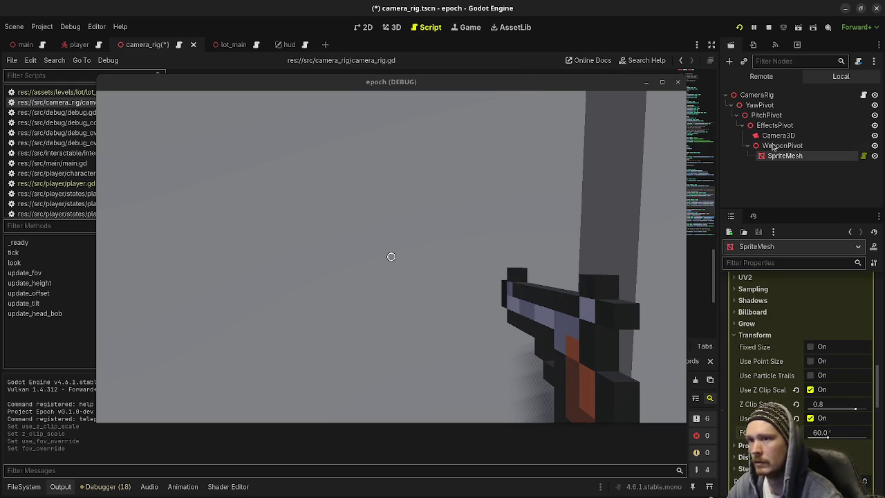
left_click(776, 136)
Raise the CameraRig's Camera FOV to 90 in the Inspector while testing in the running game
left_click(758, 95)
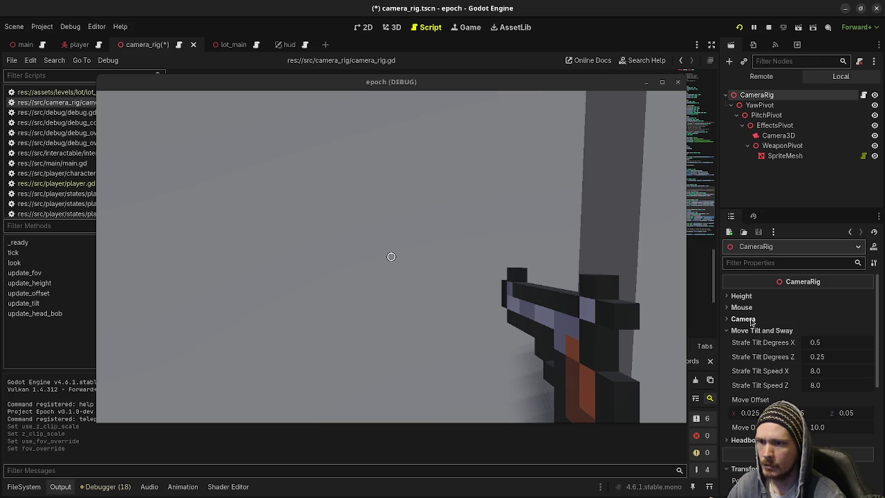
left_click(745, 318)
left_click_drag(825, 334, 852, 334)
left_click(327, 267)
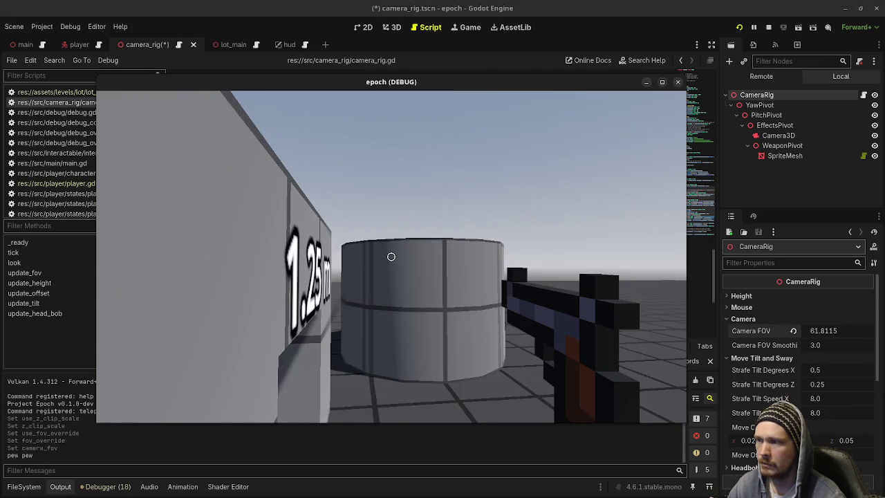
left_click_drag(825, 330, 856, 335)
left_click(856, 335)
type("90")
key("Return")
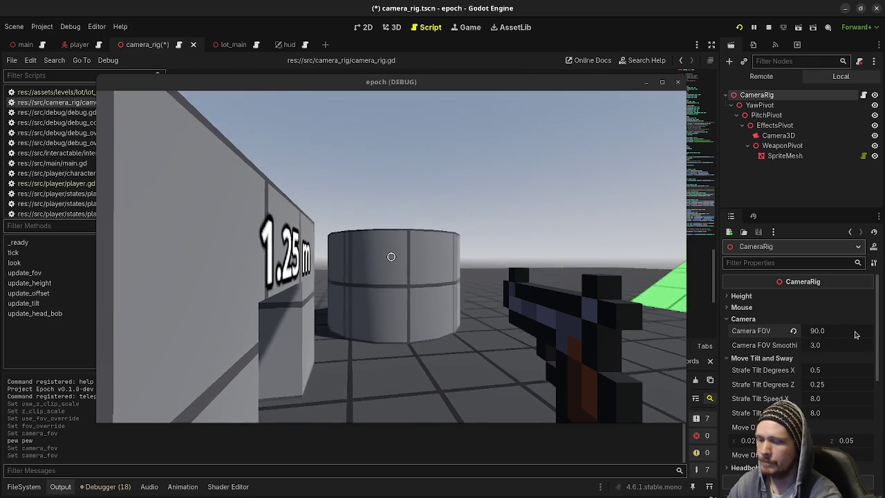
left_click(495, 251)
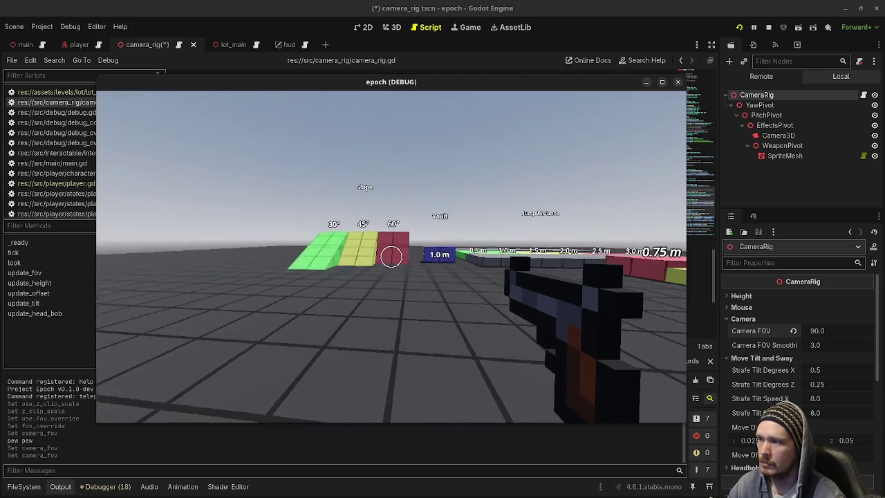
Walk back and forth by the Crouch Height gap and grey wall, watching the pistol sway
mouse_move(391, 258)
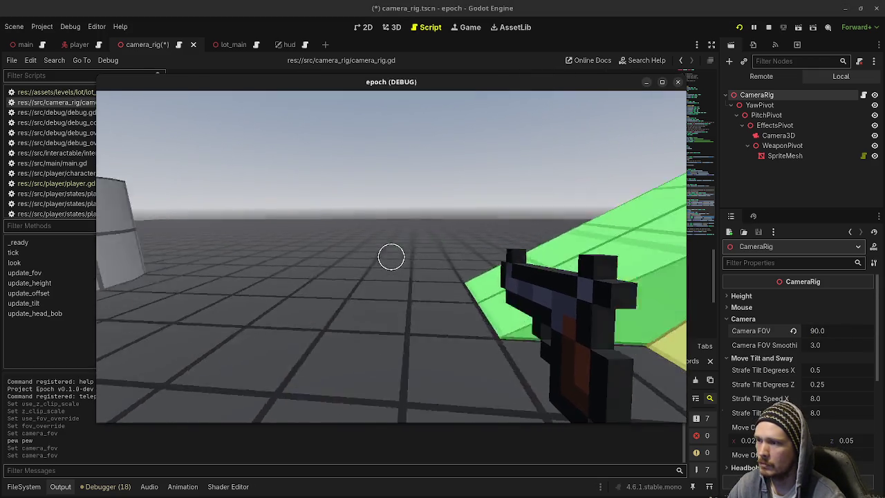
key("w")
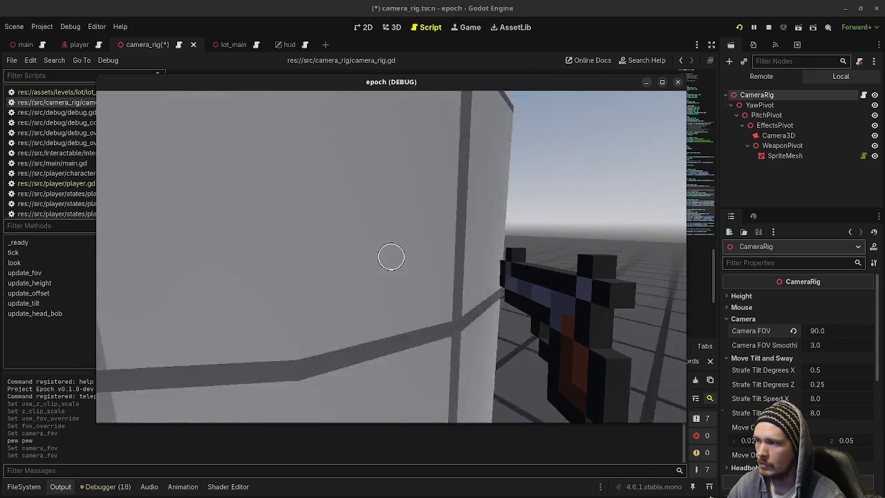
key("s")
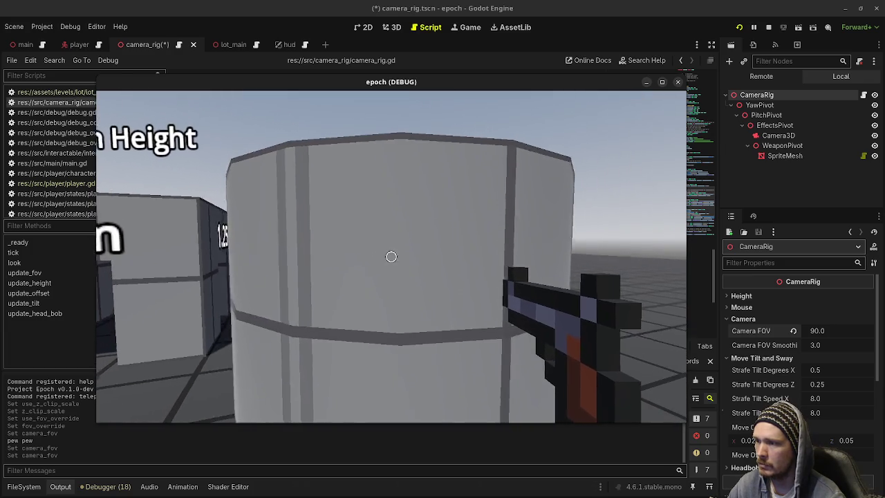
key("w")
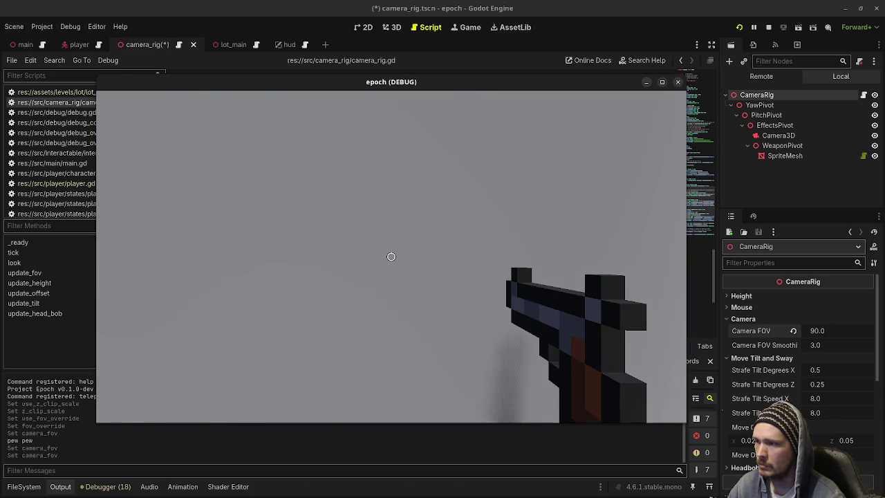
key("s")
key("w")
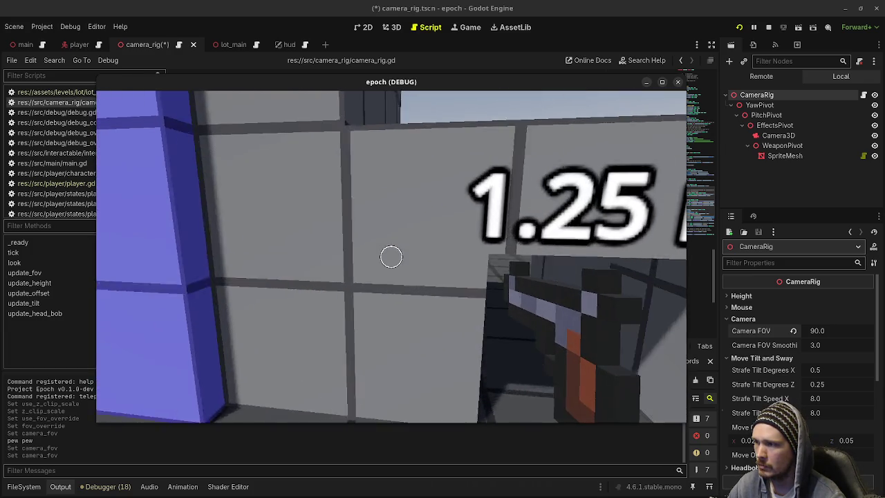
key("s")
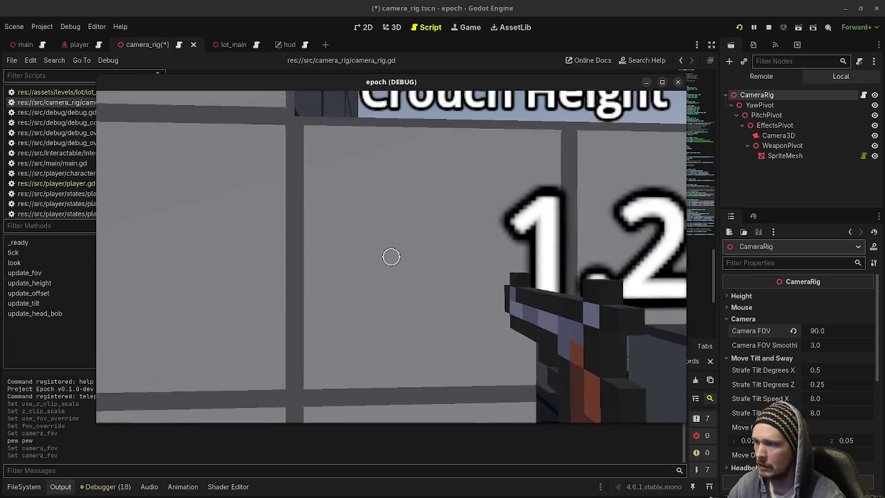
key("w")
key("d")
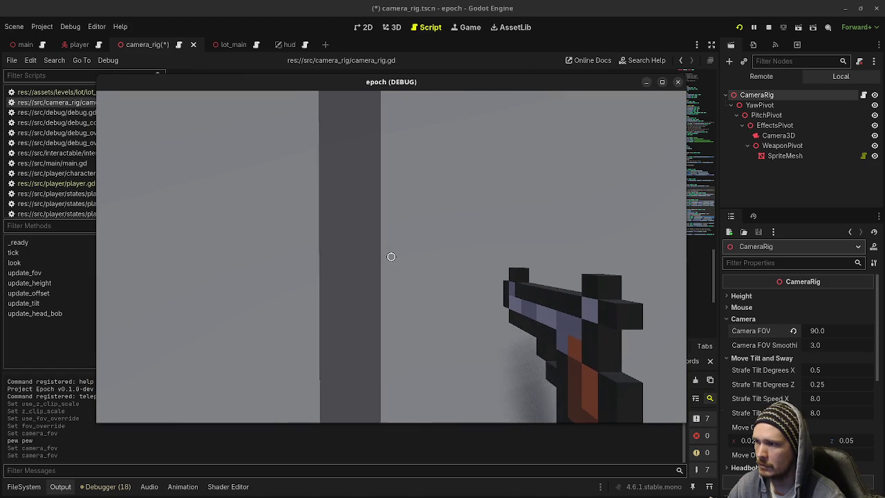
key("s")
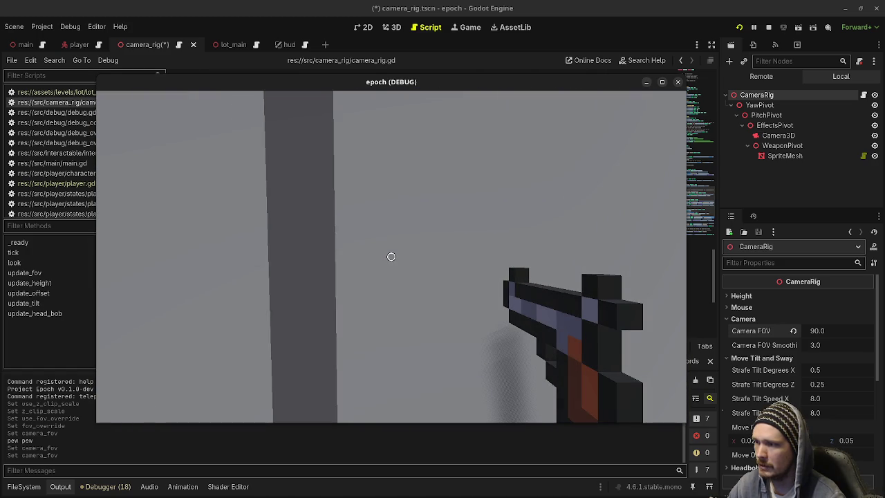
key("w")
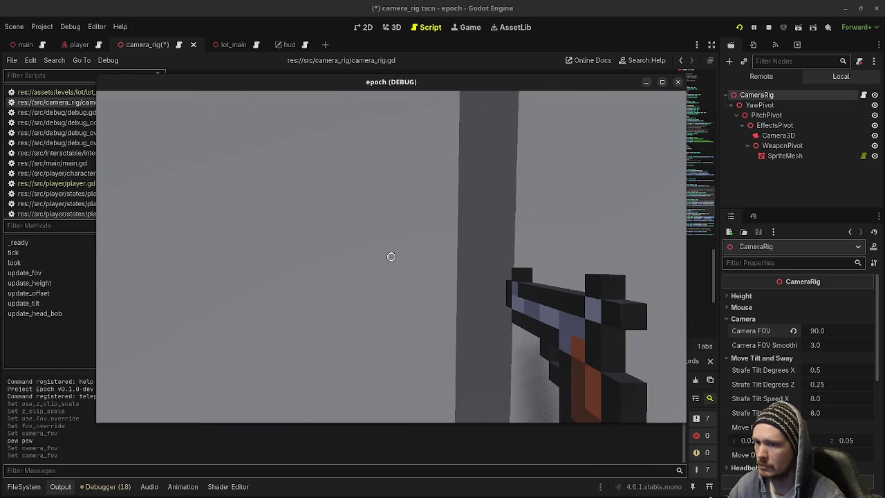
key("d")
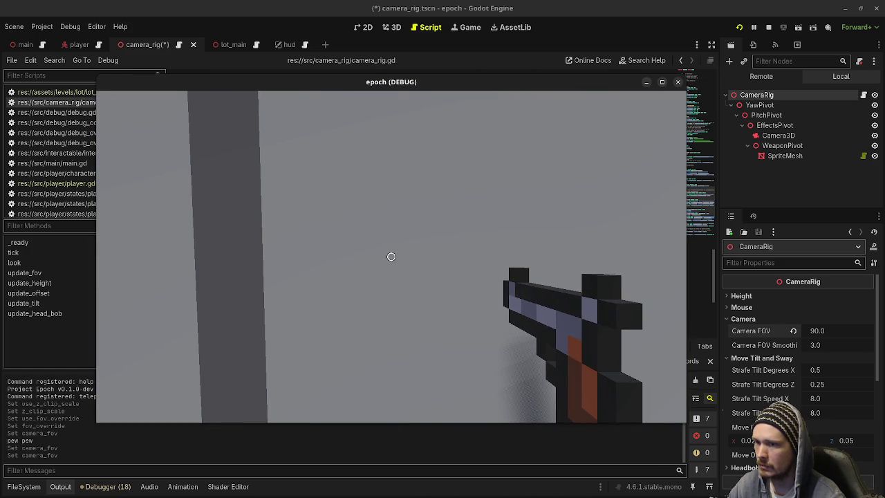
key("a")
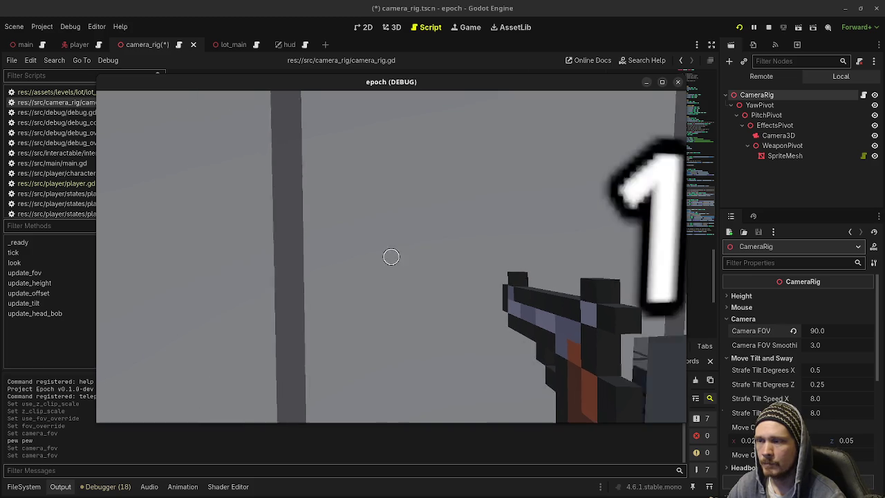
key("d")
key("a")
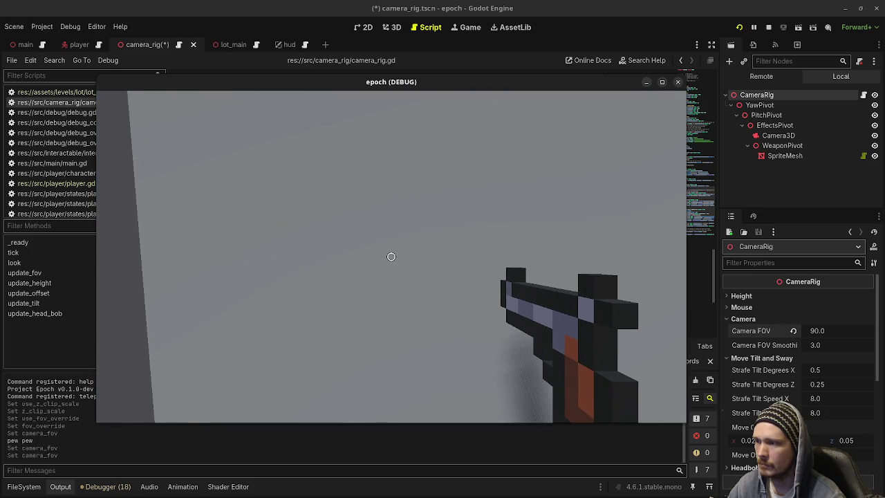
key("s")
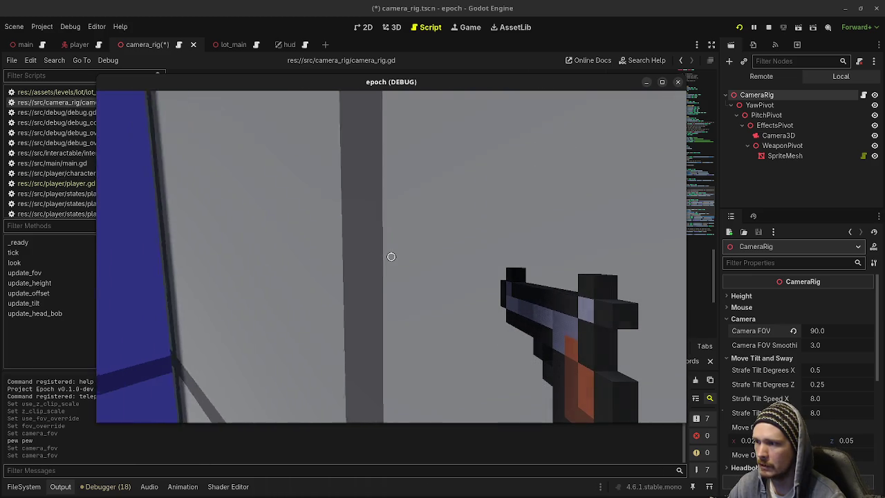
key("w")
key("s")
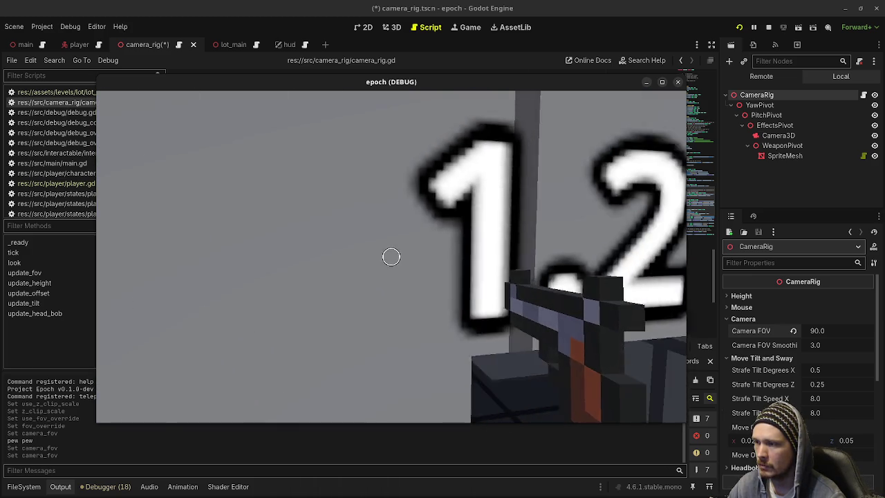
key("d")
key("w")
key("s")
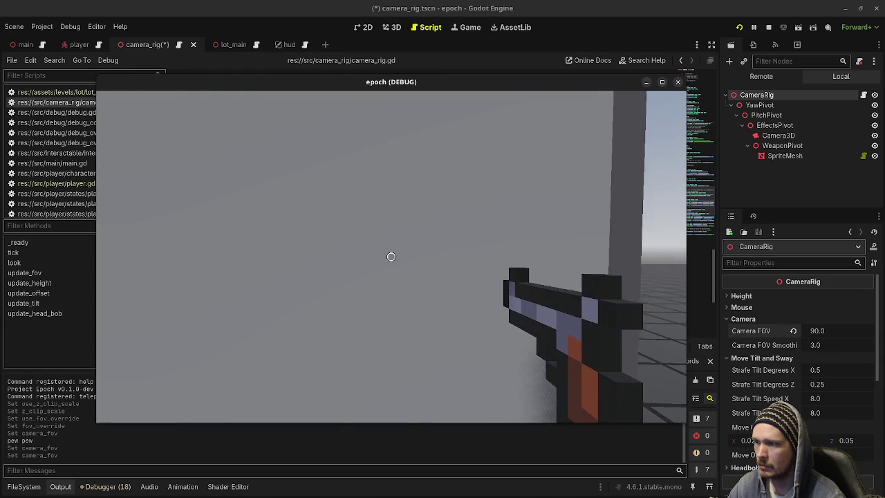
key("a")
key("d")
key("w")
key("s")
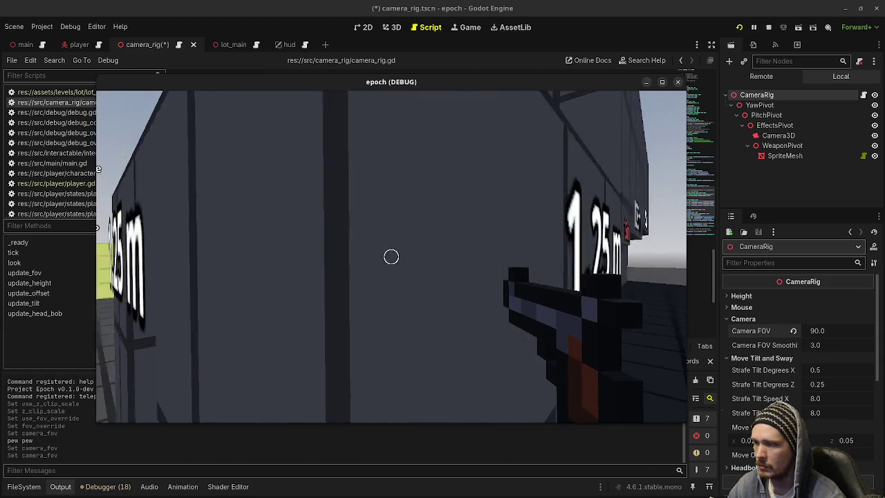
key("w")
key("s")
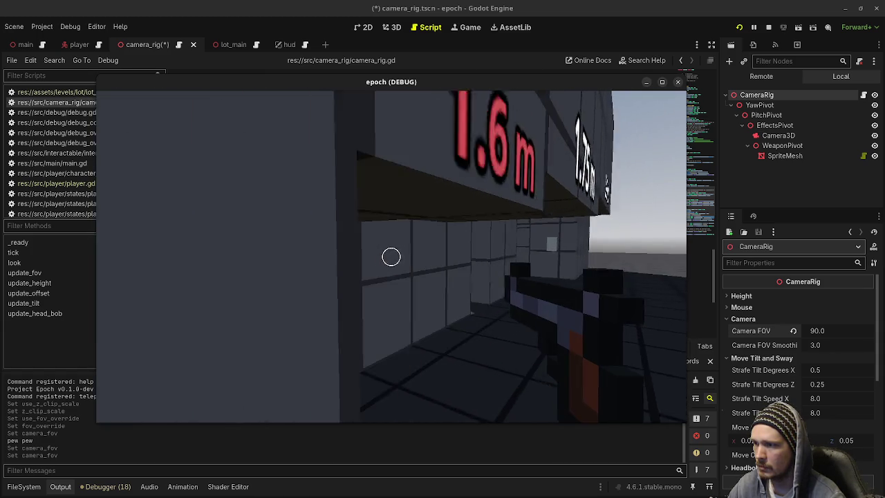
Walk through the Jump Height and Jump Distance courses to the blue vault block, then stop the game
key("w")
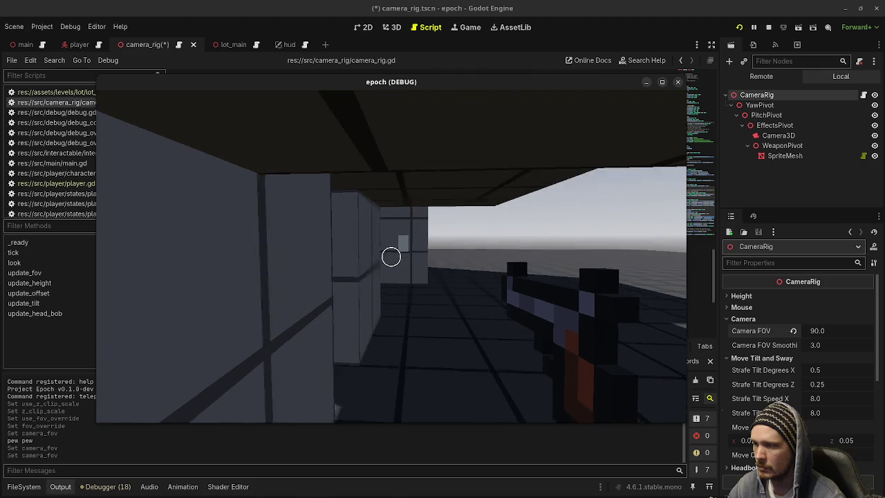
key("w")
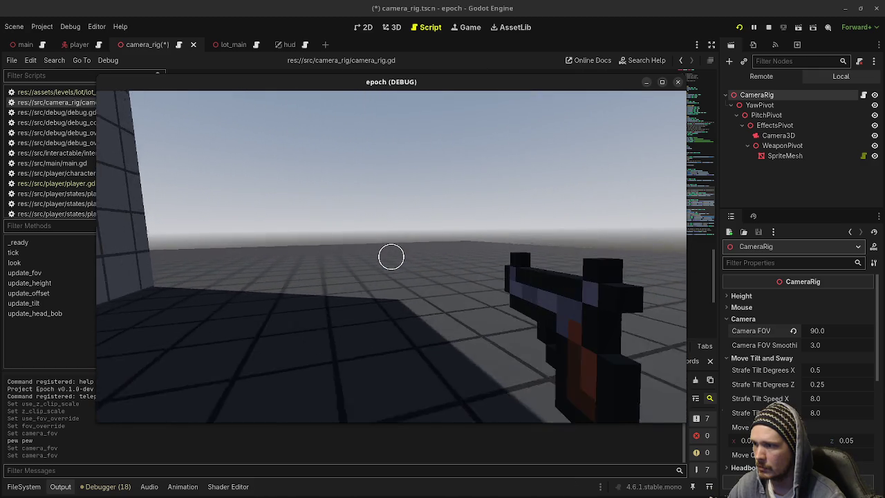
key("w")
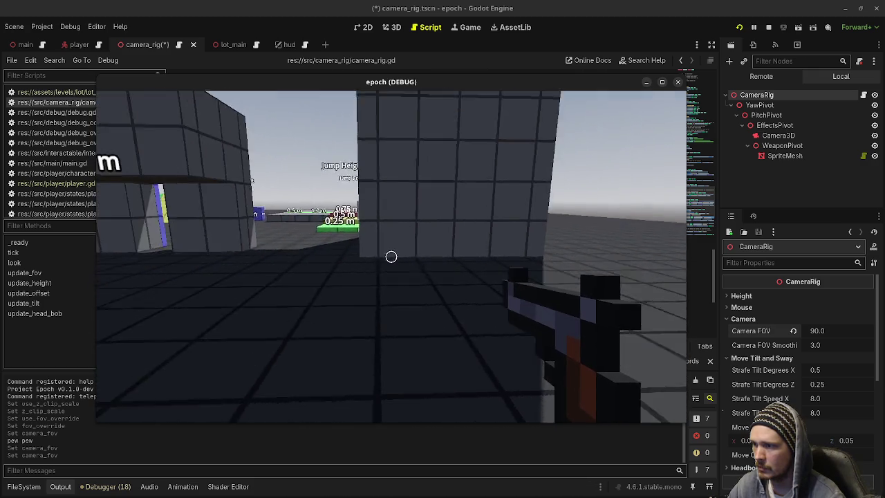
key("w")
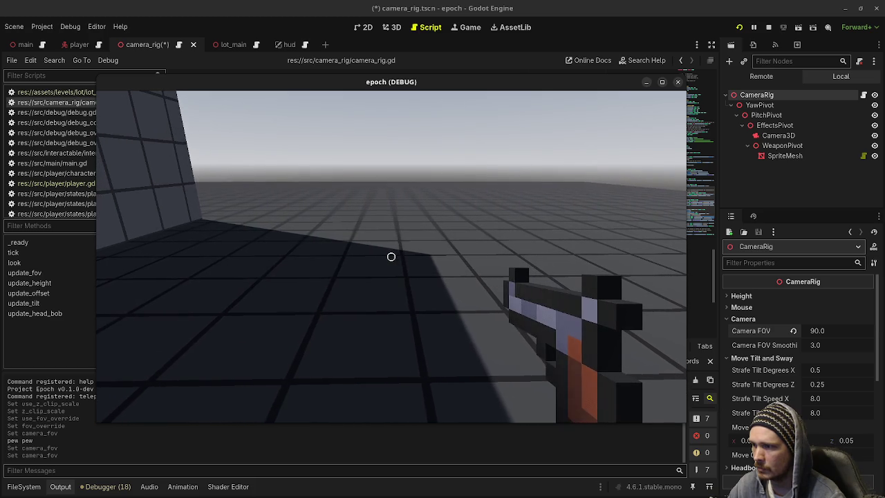
key("w")
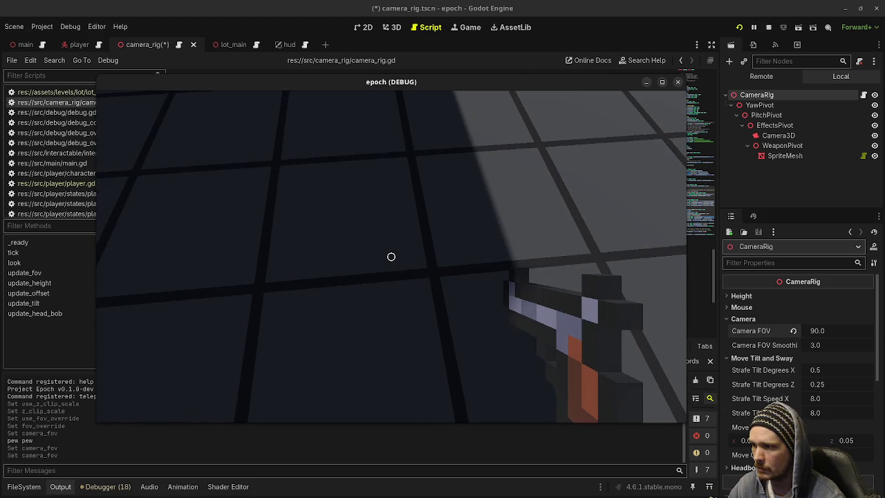
key("w")
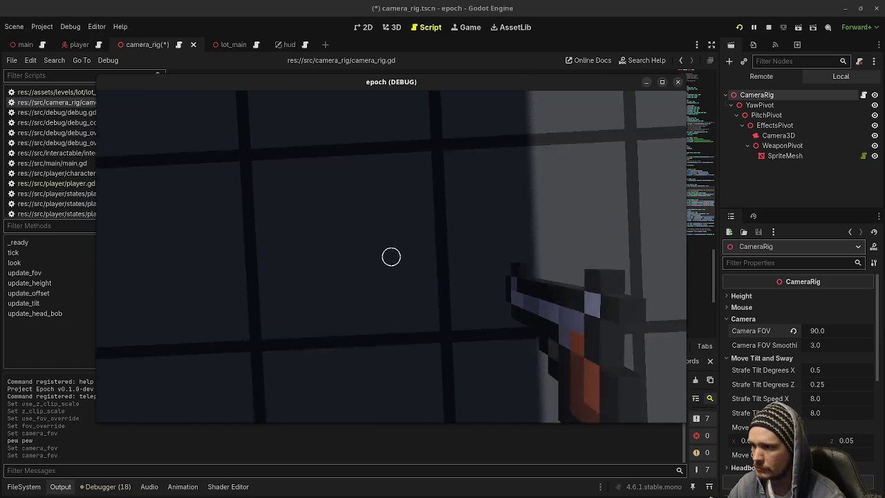
key("w")
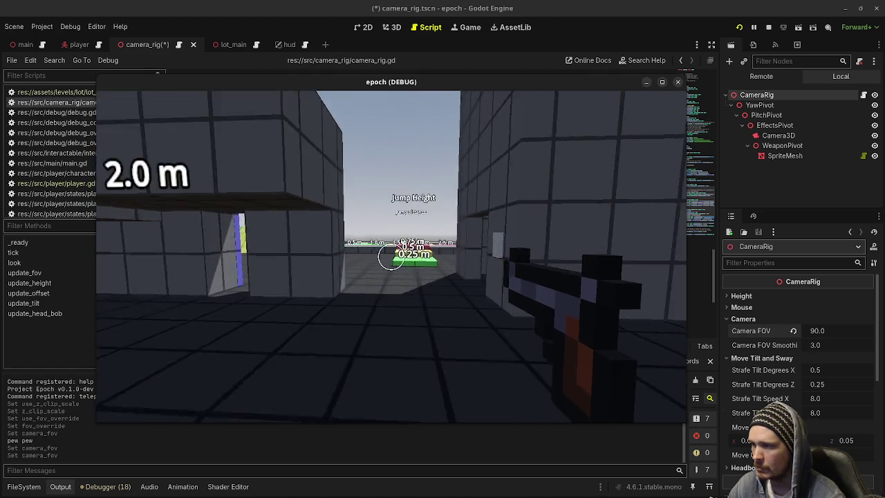
key("w")
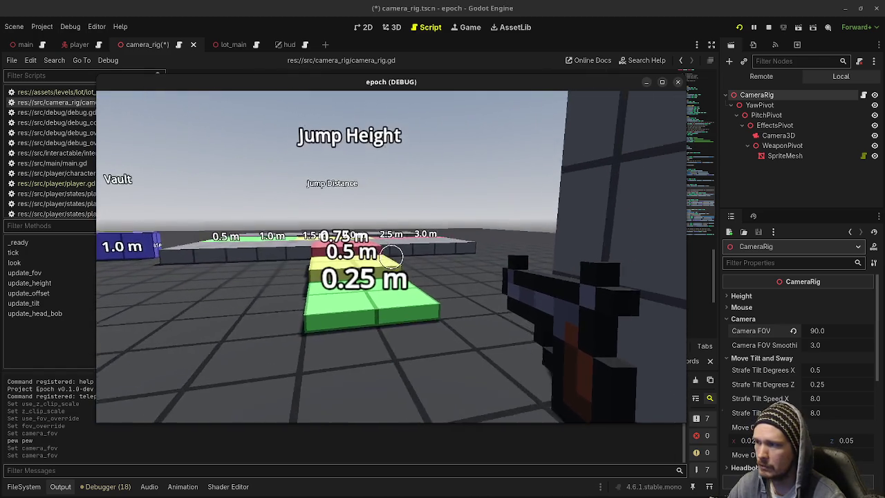
key("w")
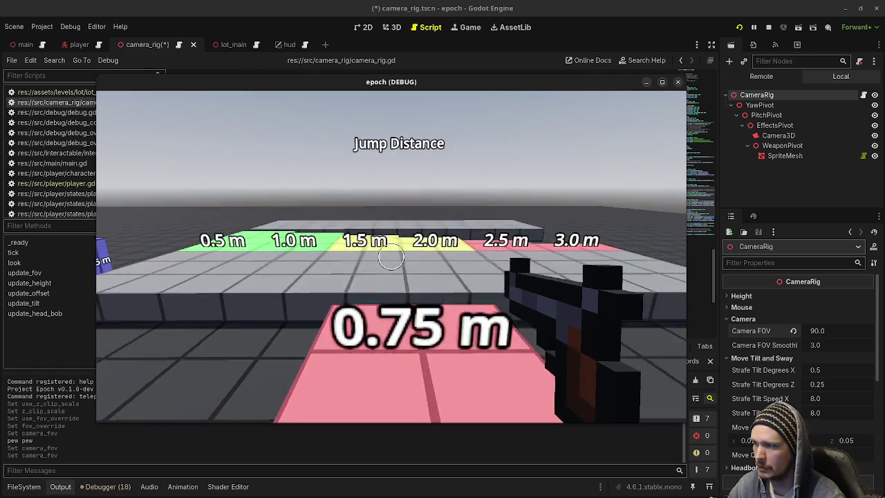
key("w")
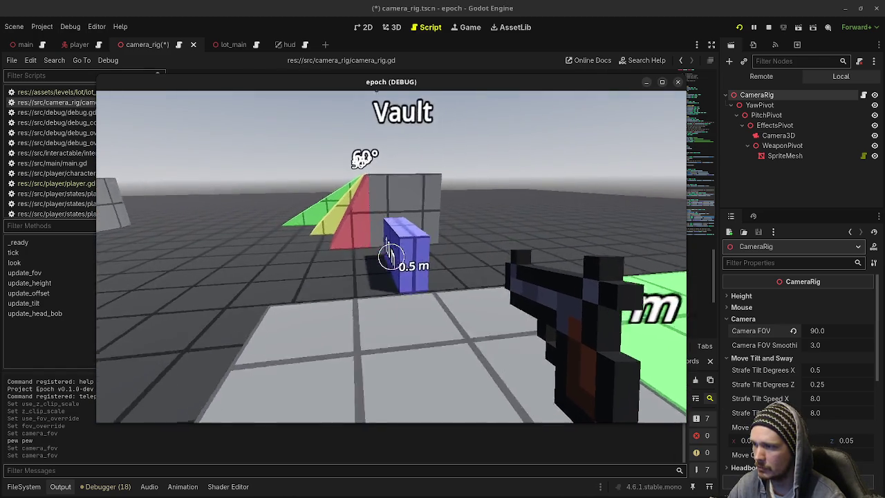
key("w")
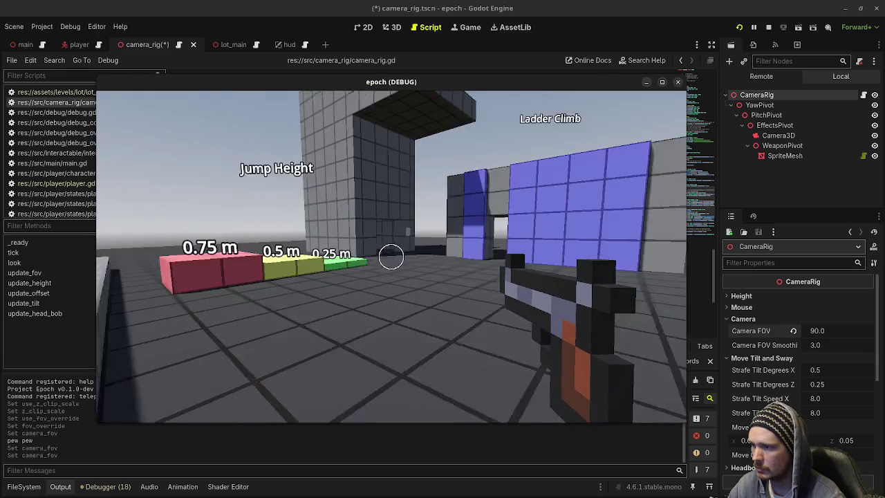
key("Escape")
left_click(774, 31)
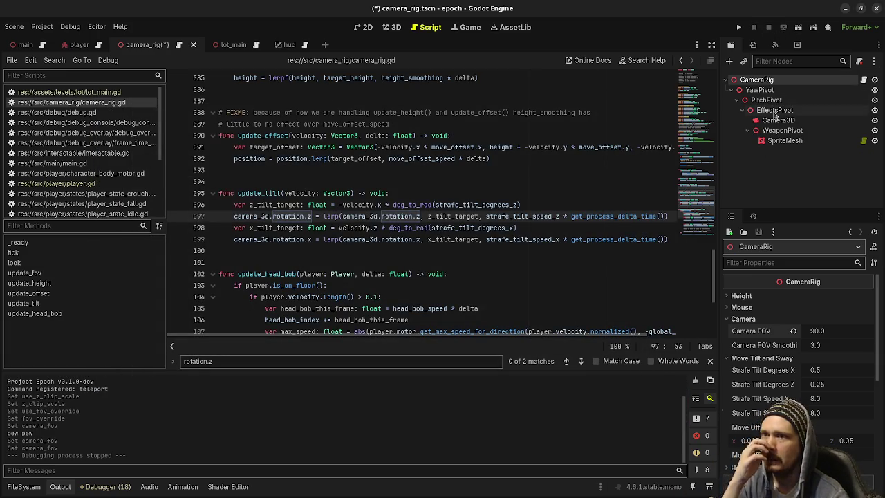
Save the camera_rig scene and select the SpriteMesh node under WeaponPivot
left_click(390, 29)
key("ctrl+s")
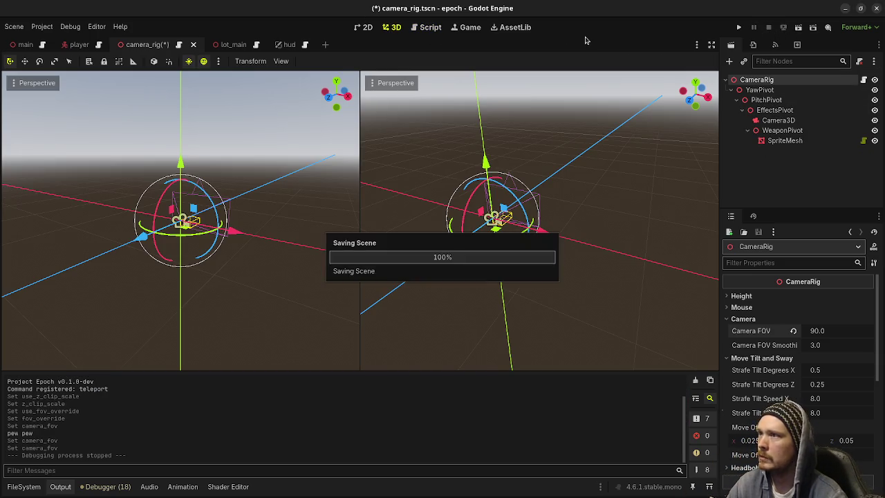
left_click(781, 132)
left_click(786, 140)
Collapse Transform and Material Override to show SpriteMesh's pistol Texture, then save the scene
scroll(586, 251, "up", 4)
scroll(595, 263, "up", 4)
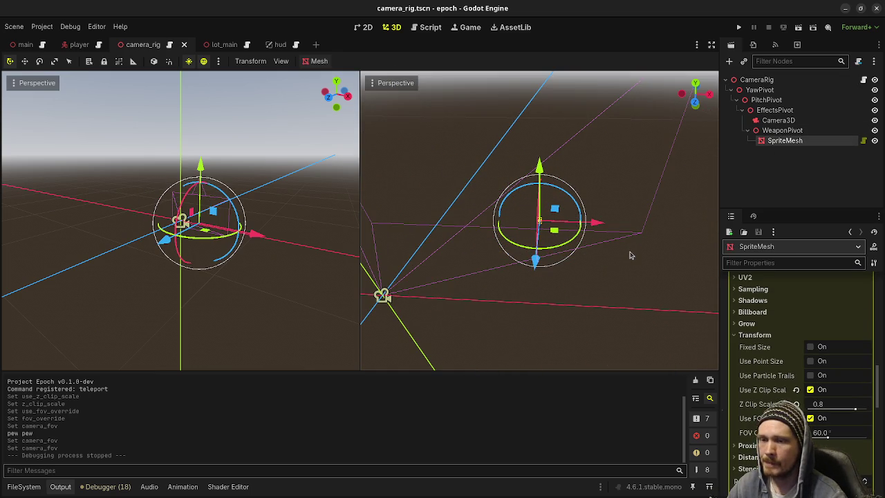
left_click(773, 336)
scroll(775, 337, "up", 10)
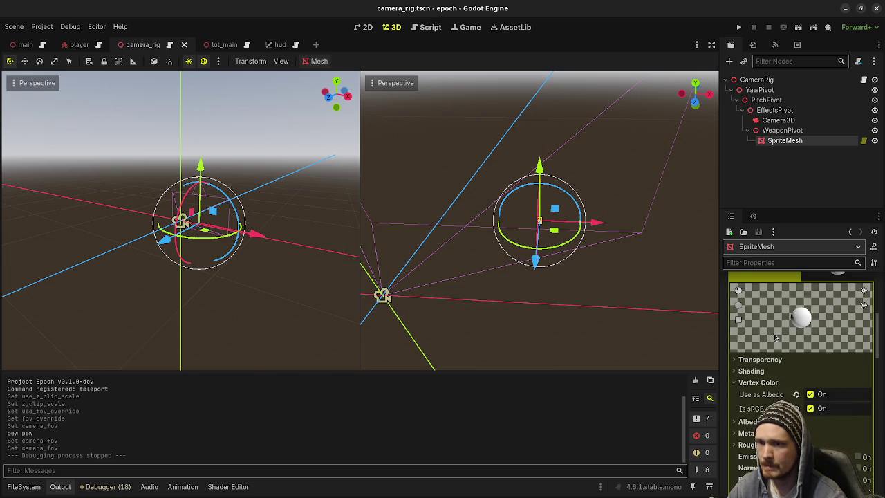
scroll(795, 346, "up", 5)
left_click(834, 377)
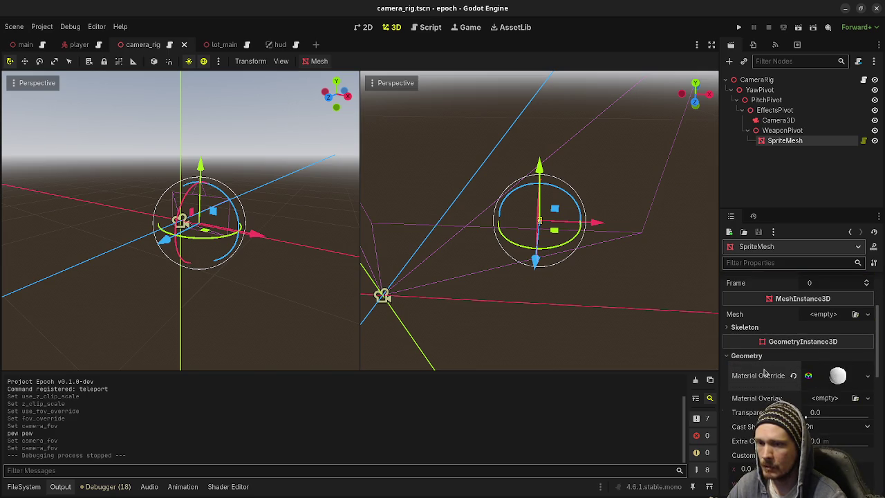
scroll(775, 360, "up", 5)
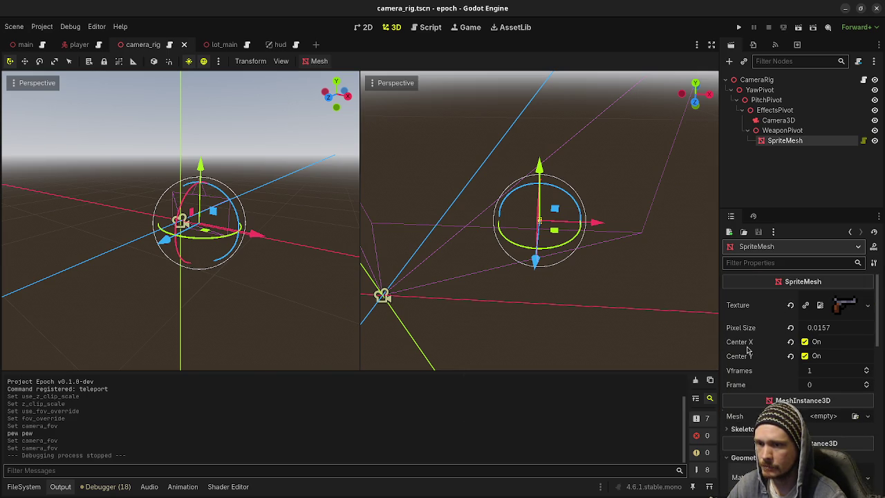
key("ctrl+s")
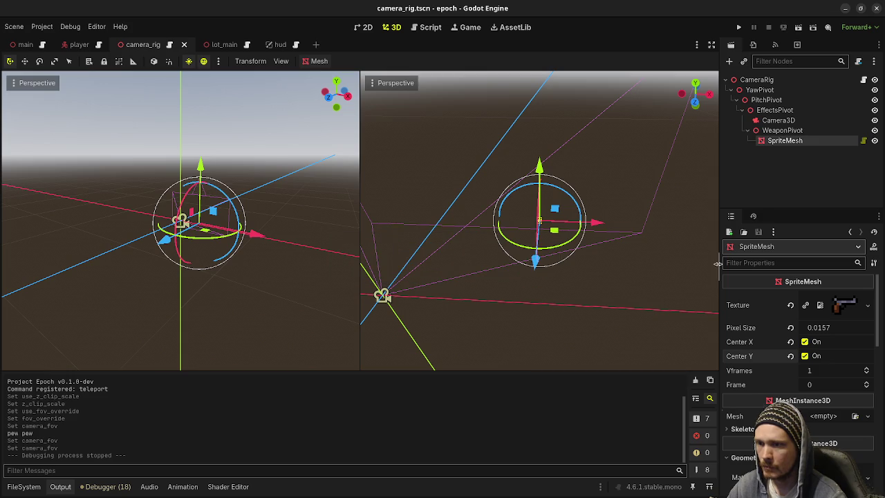
left_click(429, 29)
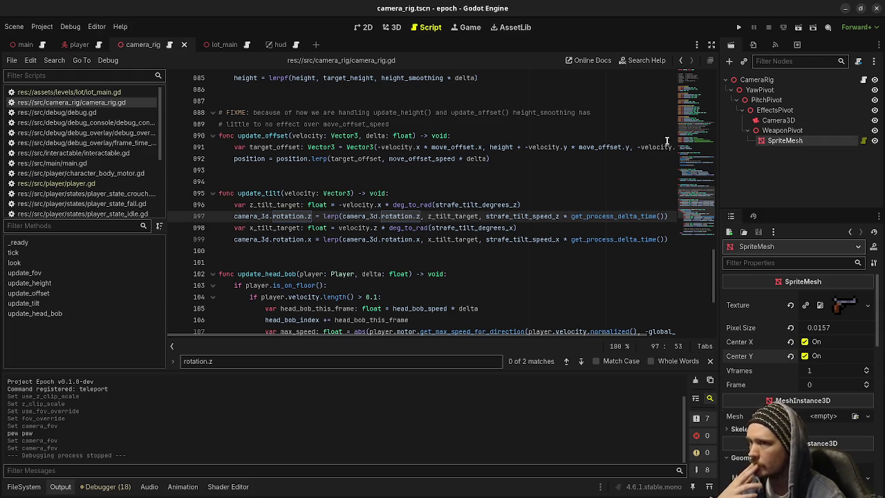
Open weapon_manager.gd and scroll to fire() with its commented-out projectile spawning code
left_click(783, 131)
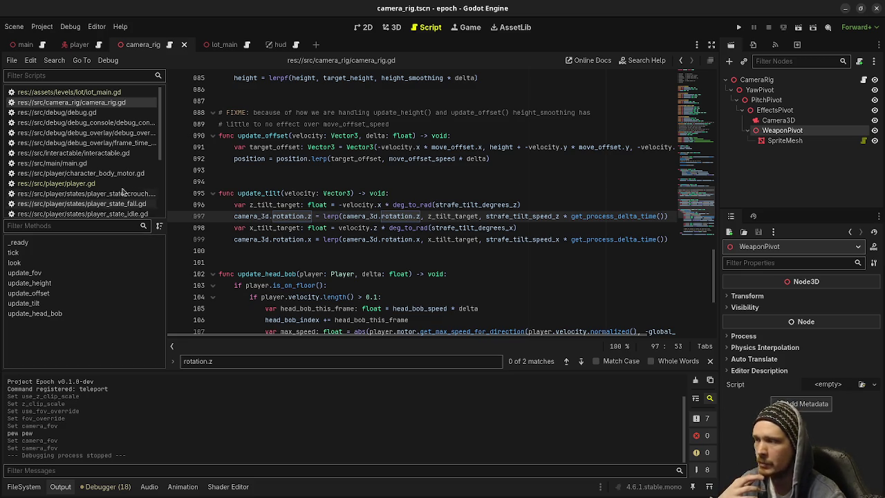
scroll(105, 149, "down", 3)
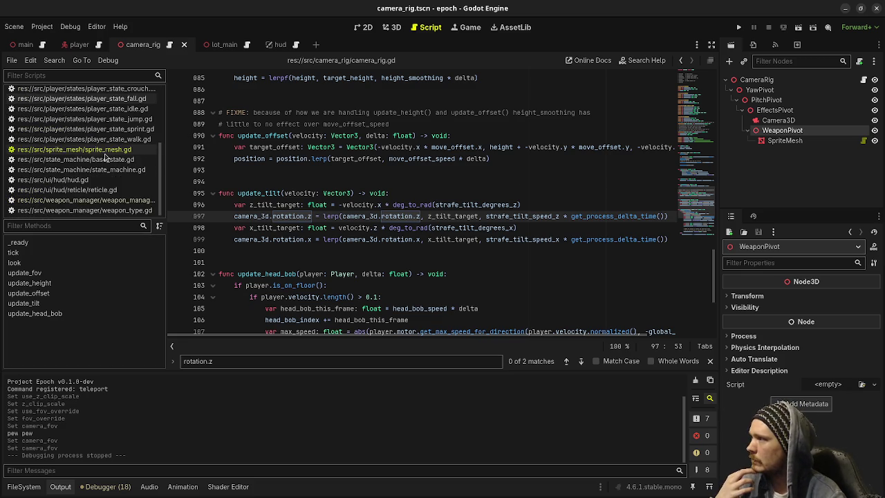
left_click(120, 202)
scroll(287, 182, "down", 2)
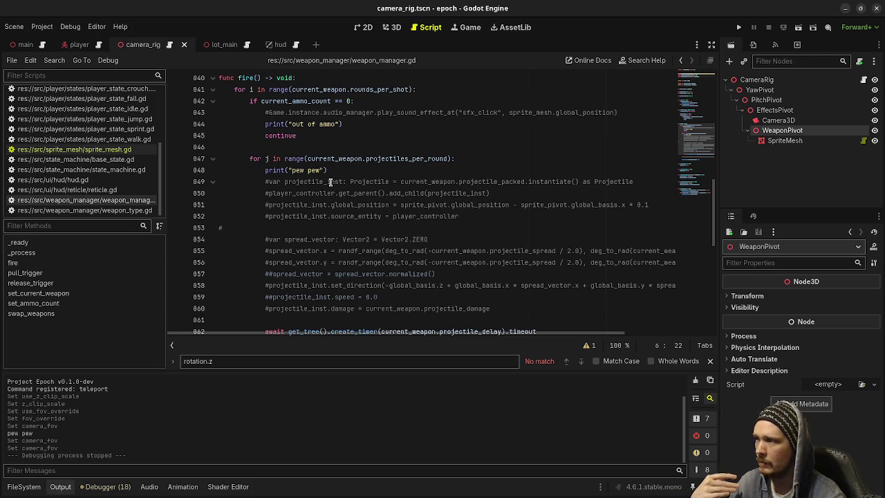
Change line 51's sprite_pivot to player.cam_rig.sprite_pivot in the commented projectile block
left_click_drag(263, 184, 460, 237)
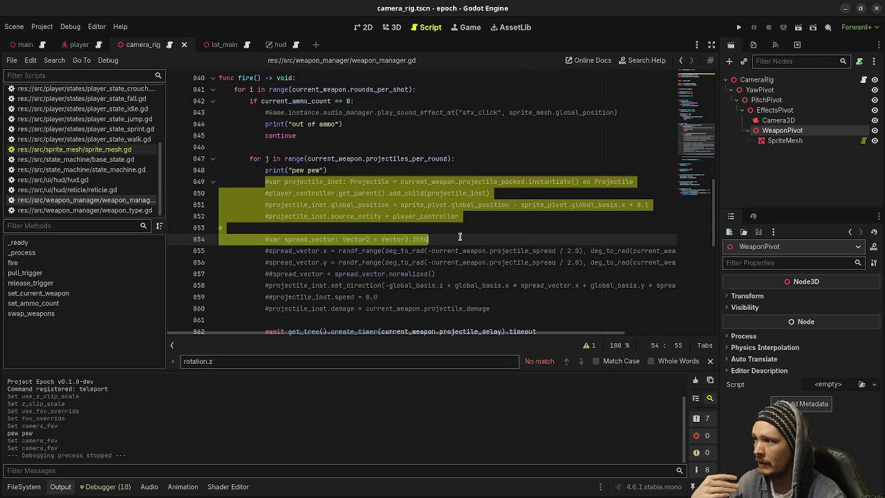
left_click(460, 227)
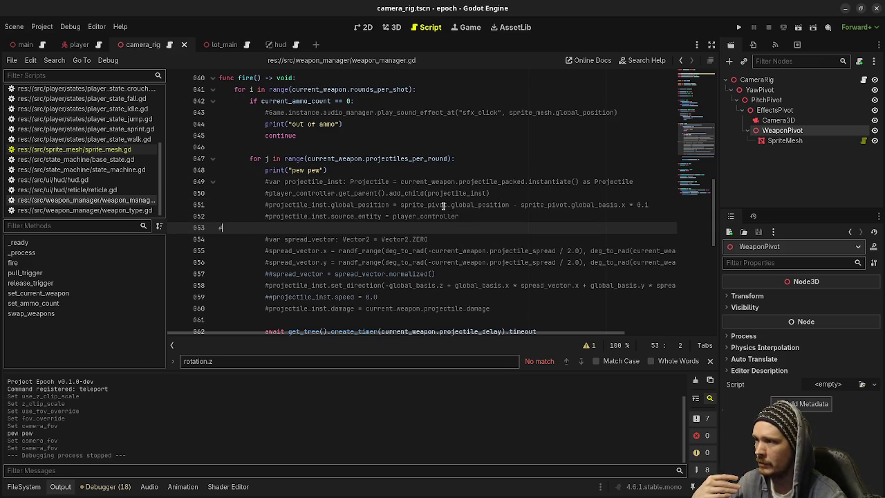
double_click(423, 205)
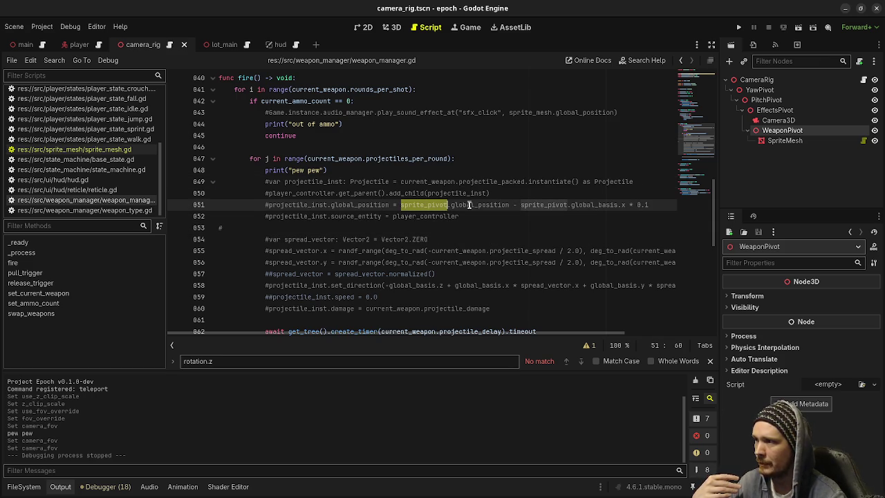
left_click(798, 142)
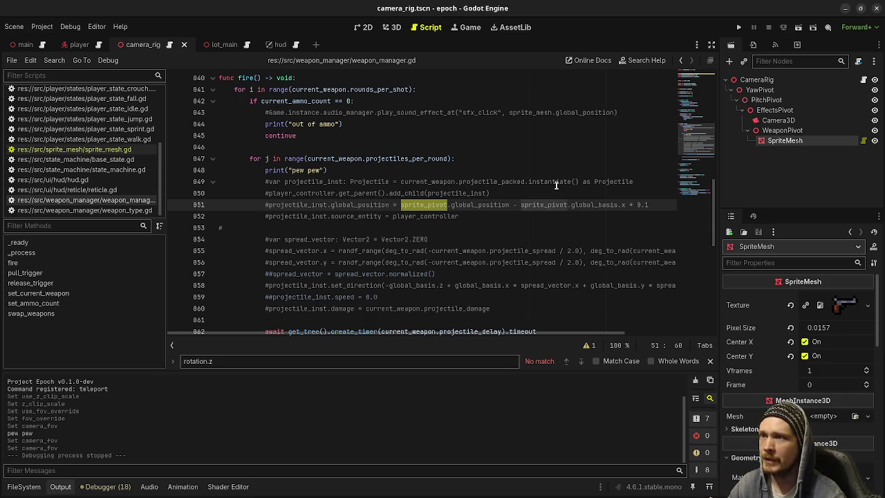
key("Left")
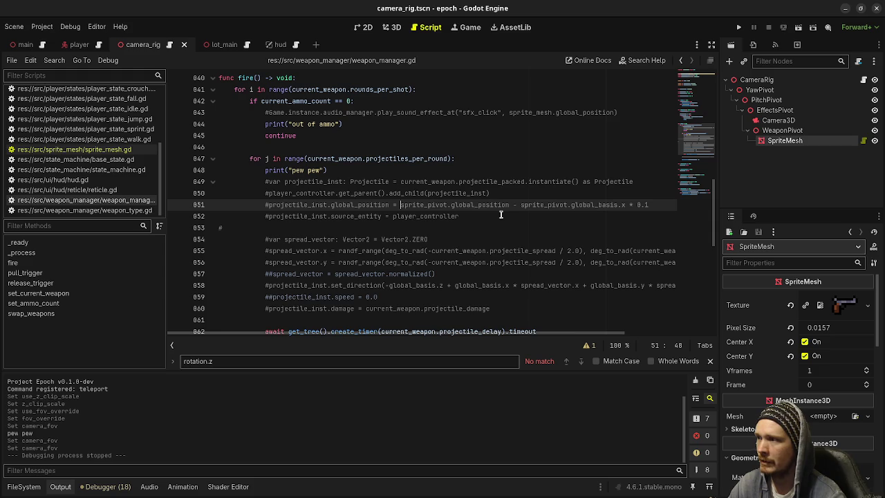
type("player")
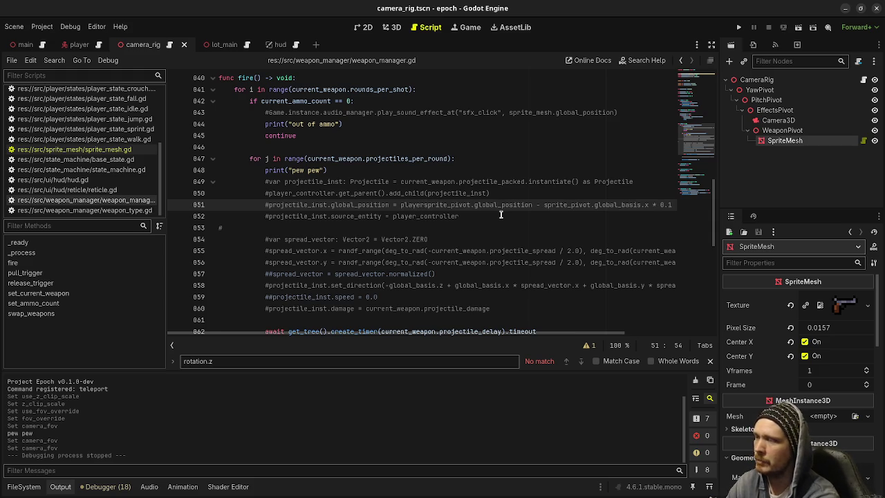
type(".cam_rig.")
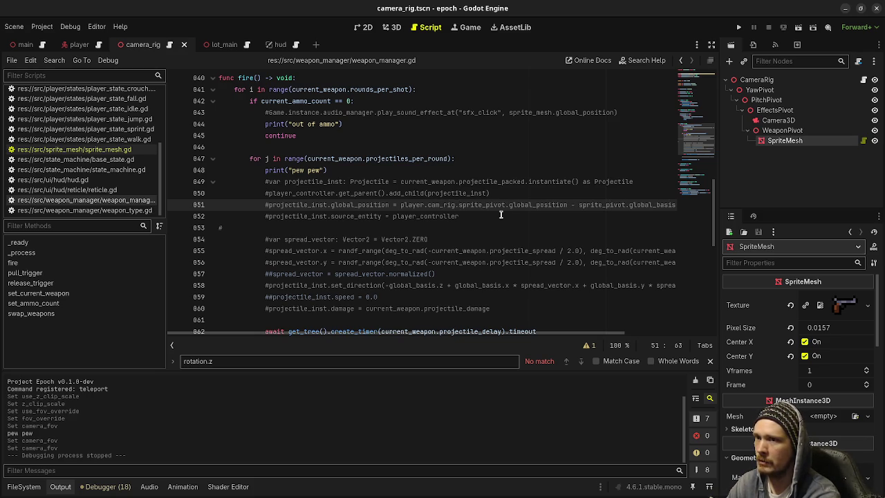
left_click(392, 28)
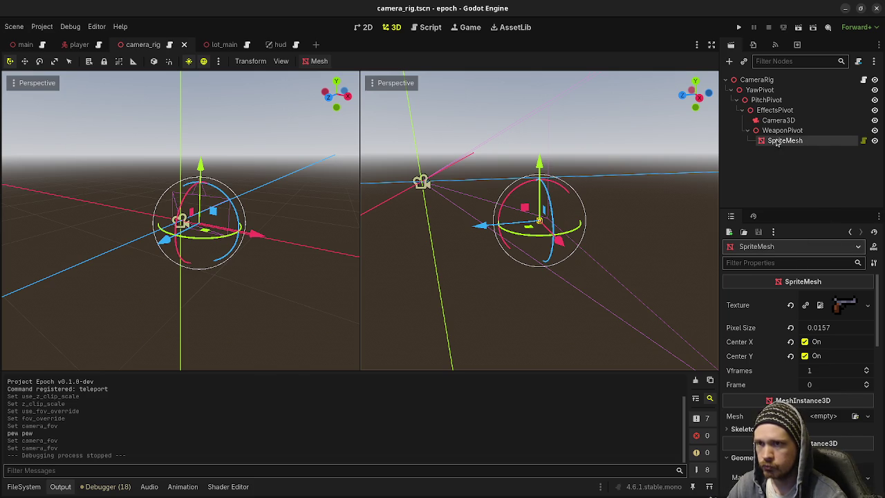
Look over the SpriteMesh script's _ready build_mesh call and the else branch on line 25
left_click(864, 140)
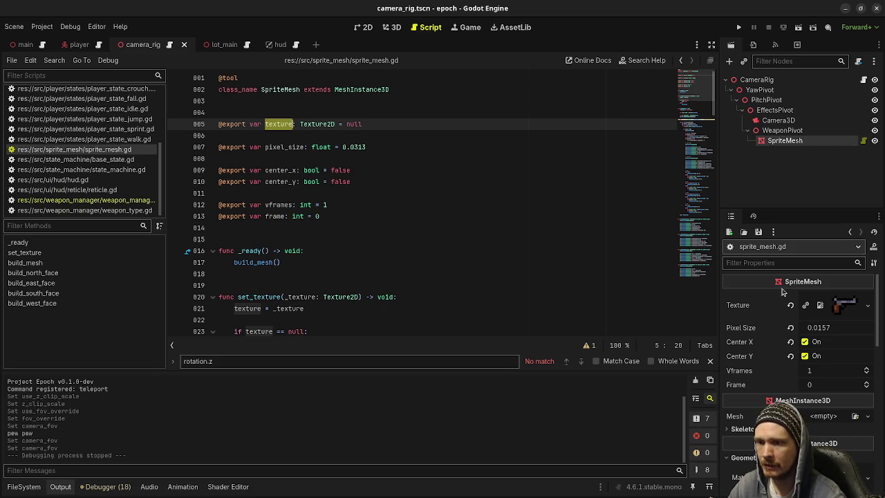
scroll(301, 240, "down", 2)
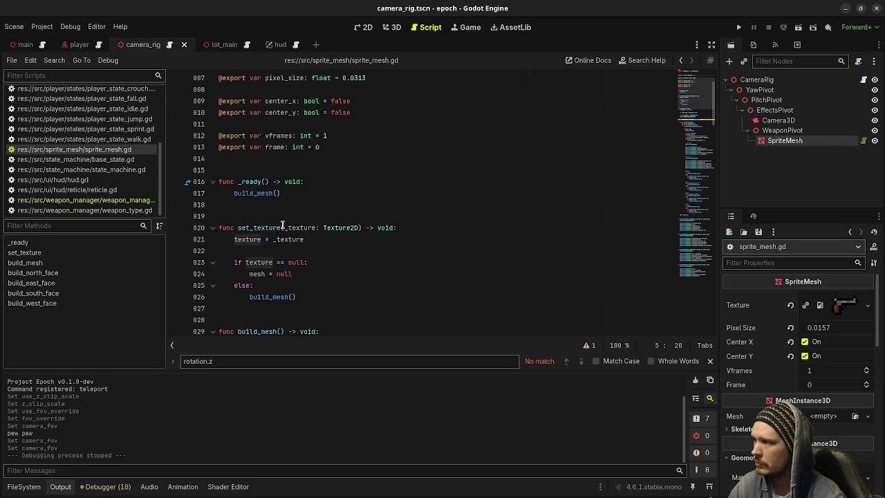
double_click(258, 193)
left_click(357, 281)
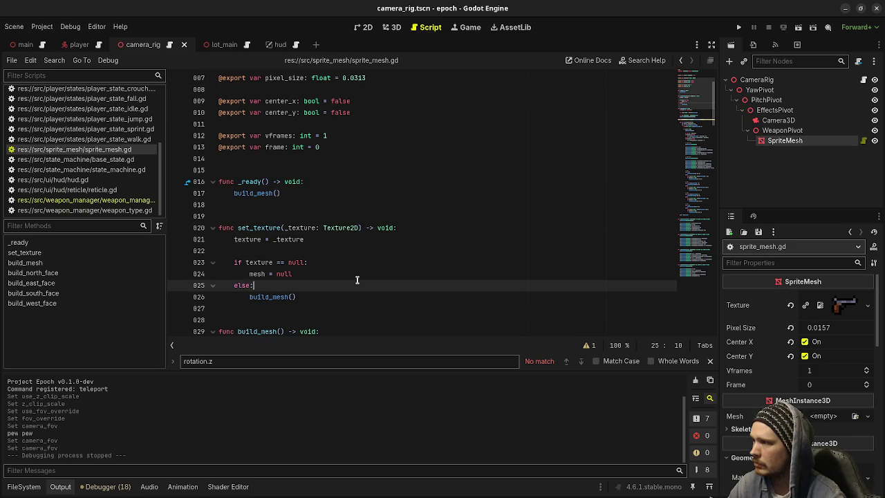
Back in the 3D view, orbit the right viewport around the SpriteMesh
left_click(391, 27)
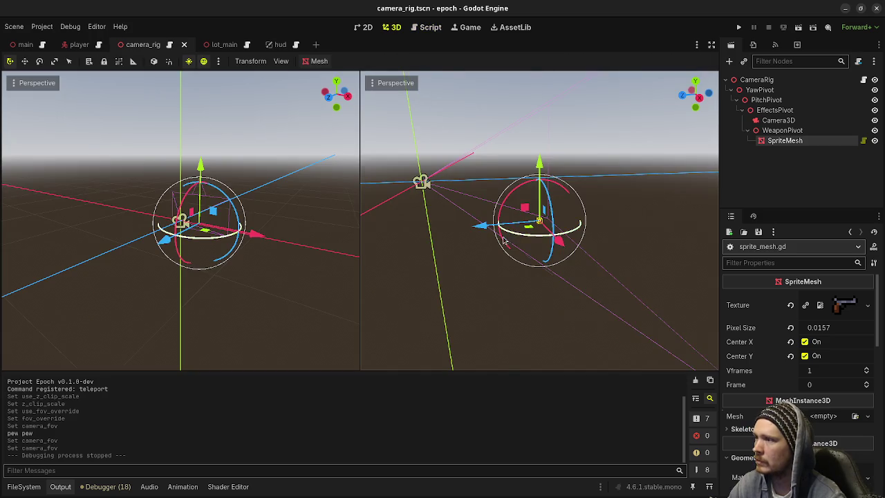
scroll(570, 251, "up", 3)
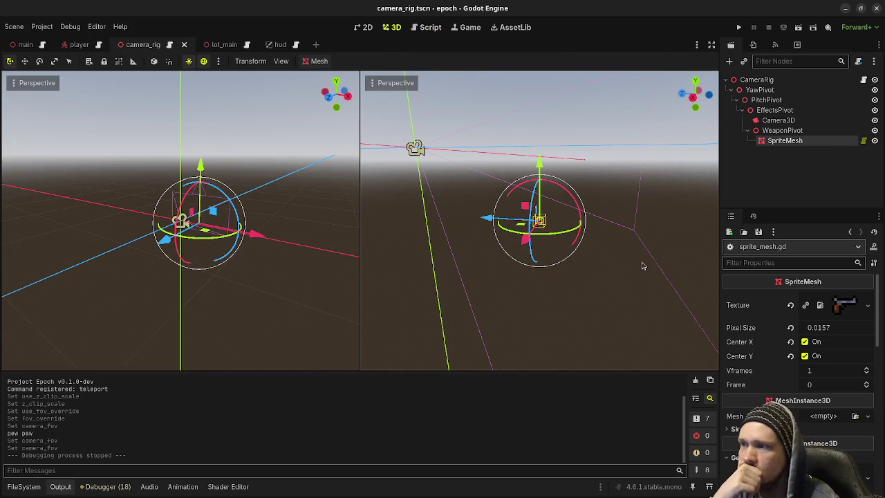
left_click_drag(525, 255, 641, 211)
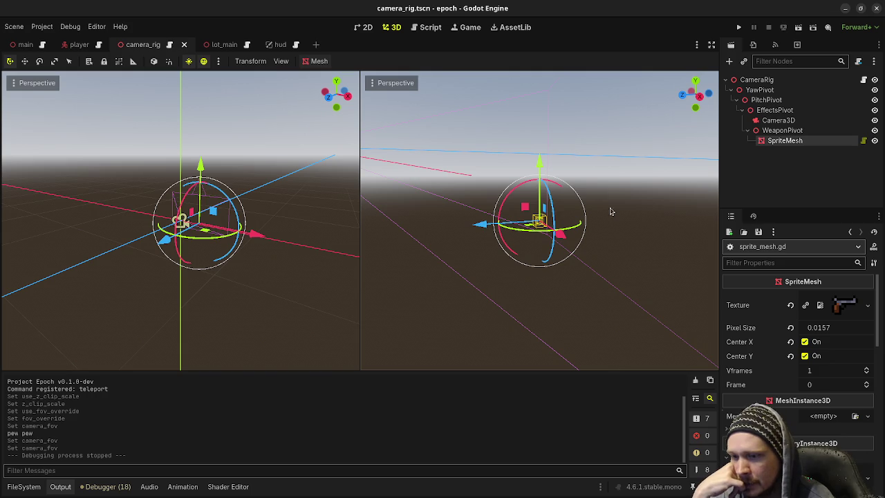
scroll(610, 252, "down", 3)
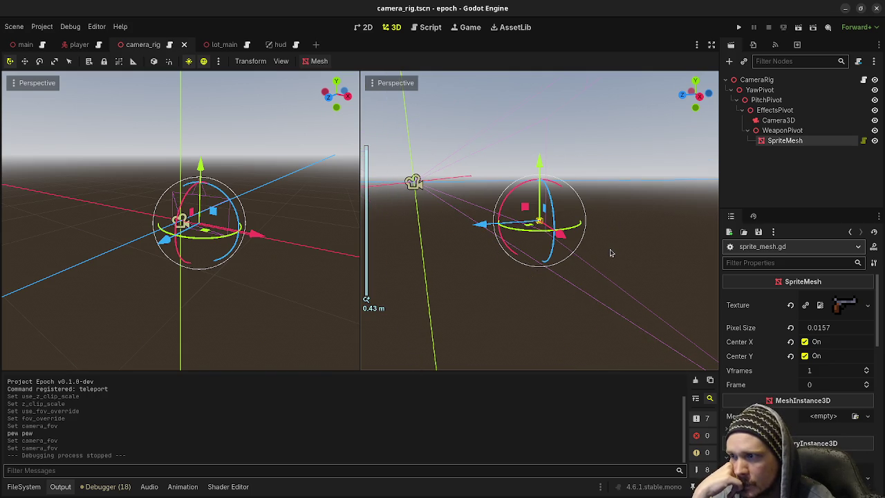
left_click(792, 307)
left_click(821, 298)
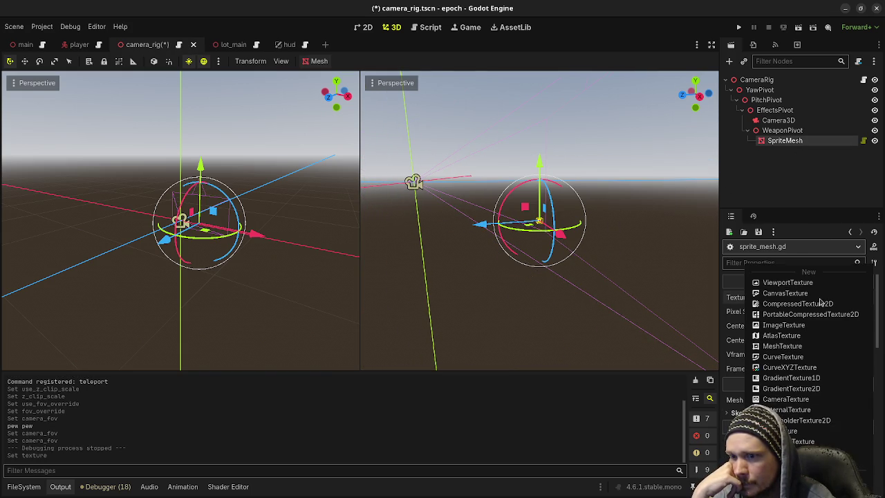
left_click(782, 477)
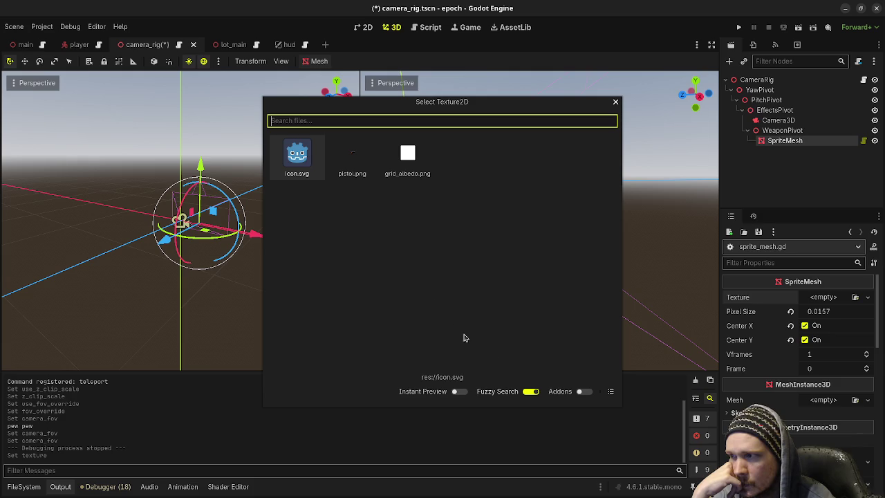
double_click(353, 173)
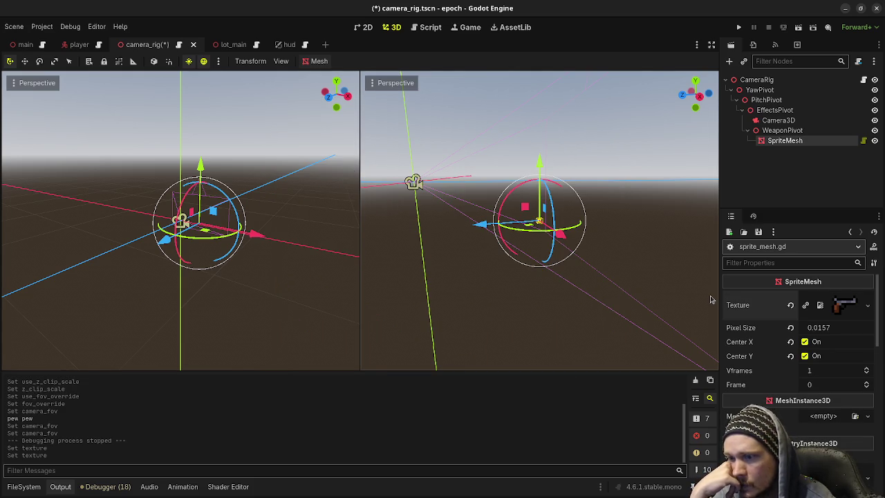
left_click(863, 140)
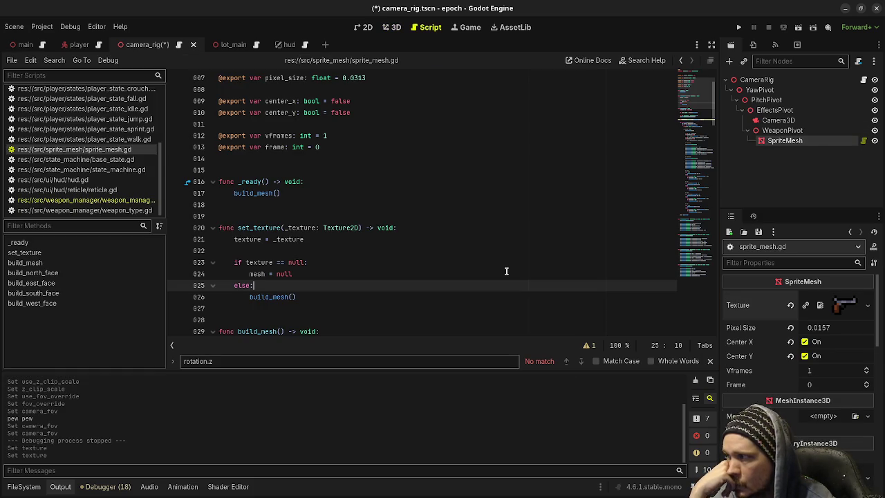
scroll(439, 308, "up", 2)
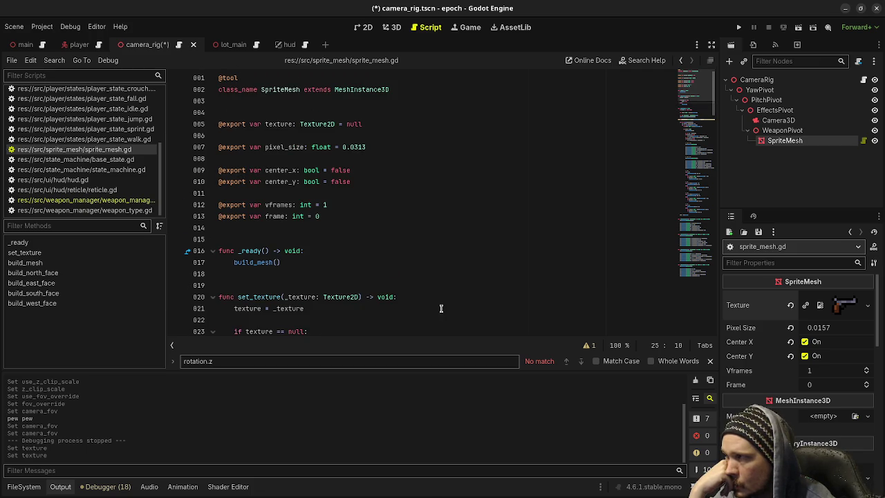
Save the camera_rig scene and close its tab
scroll(440, 309, "down", 3)
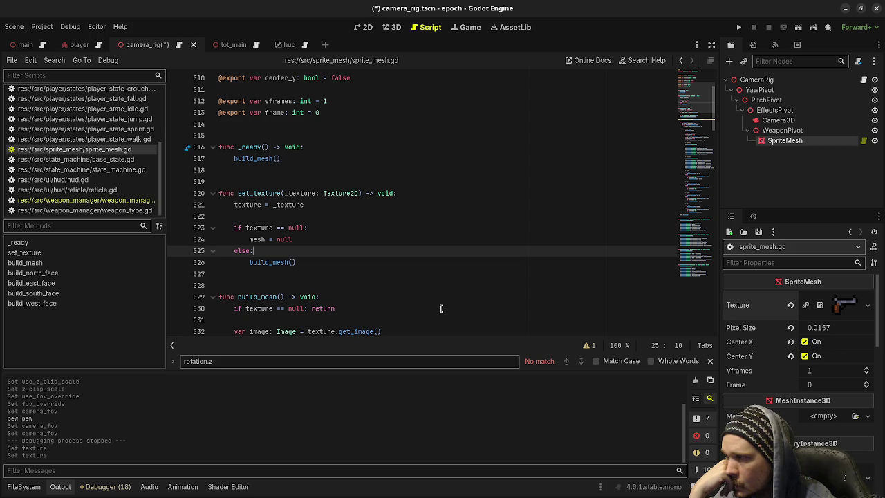
scroll(440, 308, "up", 3)
key("ctrl+s")
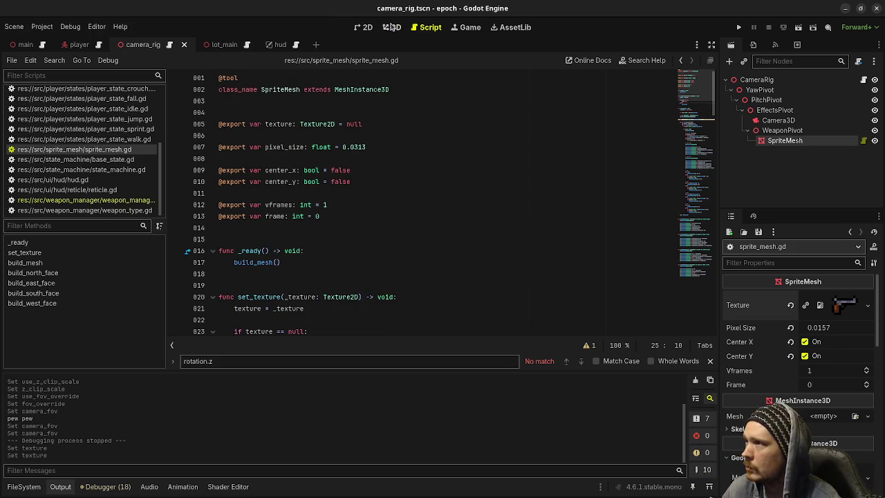
left_click(391, 27)
left_click(184, 44)
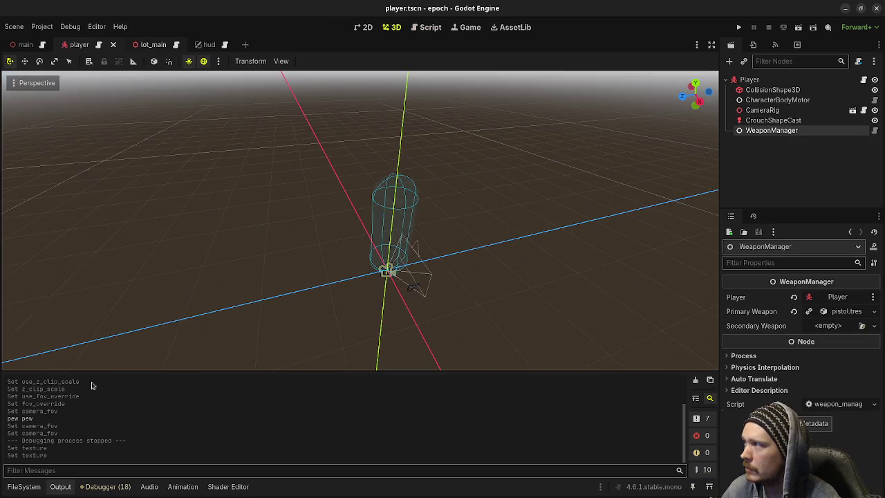
Reopen camera_rig.tscn from the src camera_rig folder in the FileSystem dock
left_click(24, 487)
scroll(55, 460, "down", 2)
left_click(55, 460)
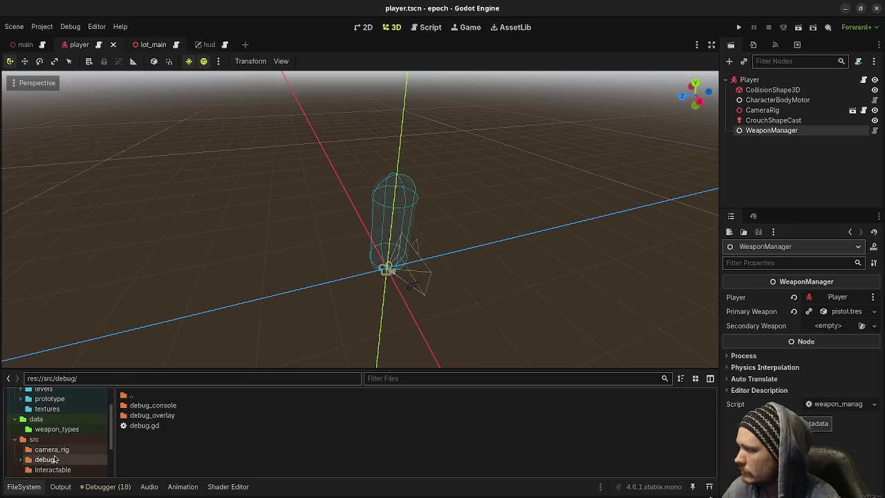
left_click(62, 450)
double_click(153, 415)
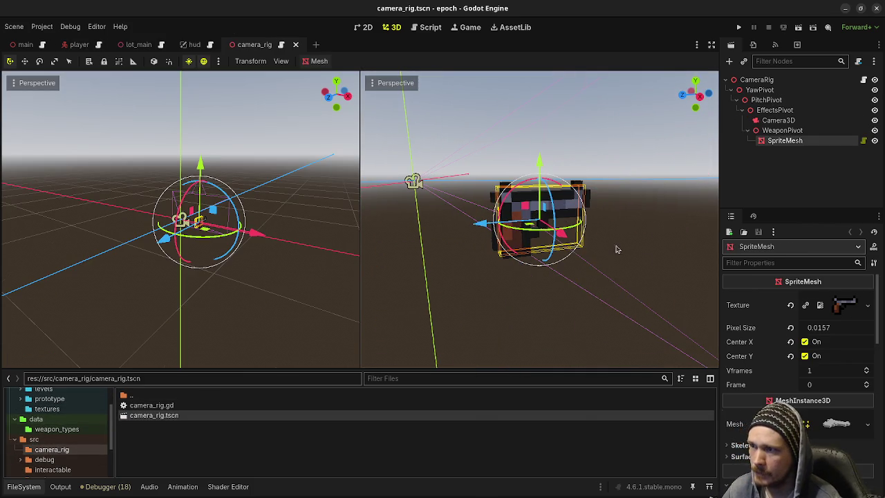
Reselect SpriteMesh and open its script with the caret after null on line 5
left_click(784, 181)
left_click(801, 139)
left_click(863, 141)
left_click(416, 126)
Try an inline ': set' setter on the texture property, remove the unfinished attempt, and save
key("BackSpace")
type(": set")
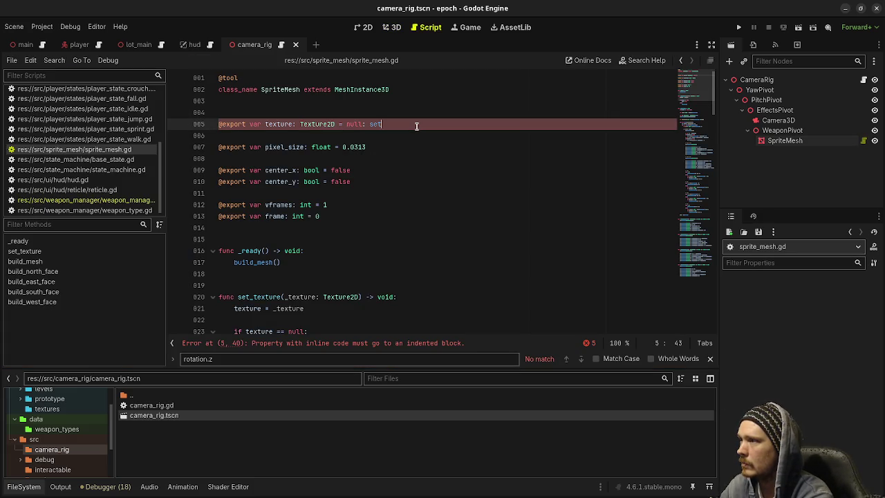
type(":")
key("BackSpace")
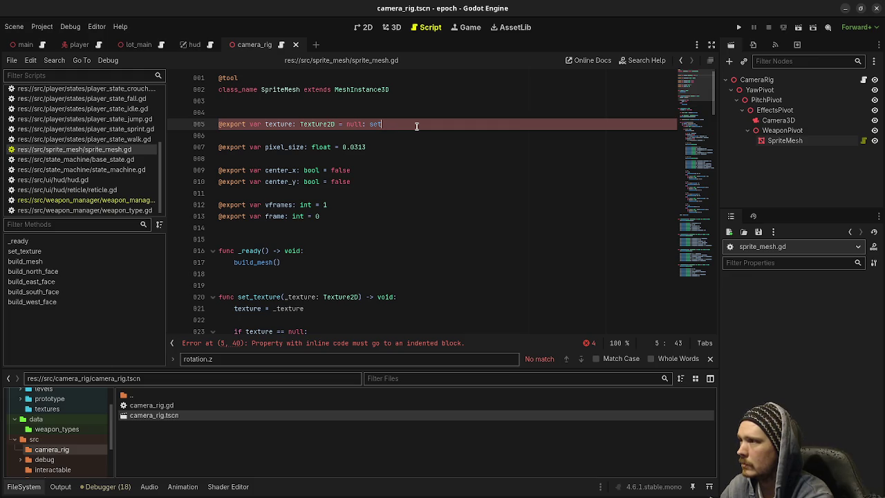
type("()")
key("BackSpace")
key("BackSpace")
key("BackSpace")
key("ctrl+s")
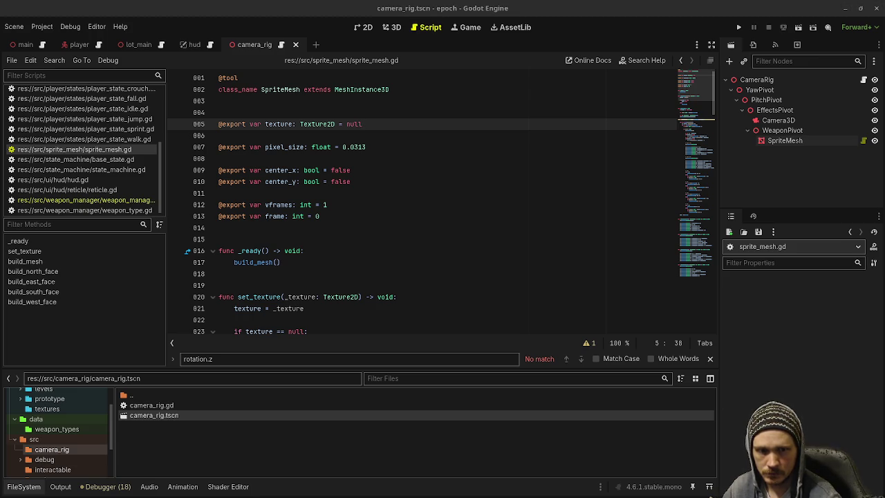
type(": set(value")
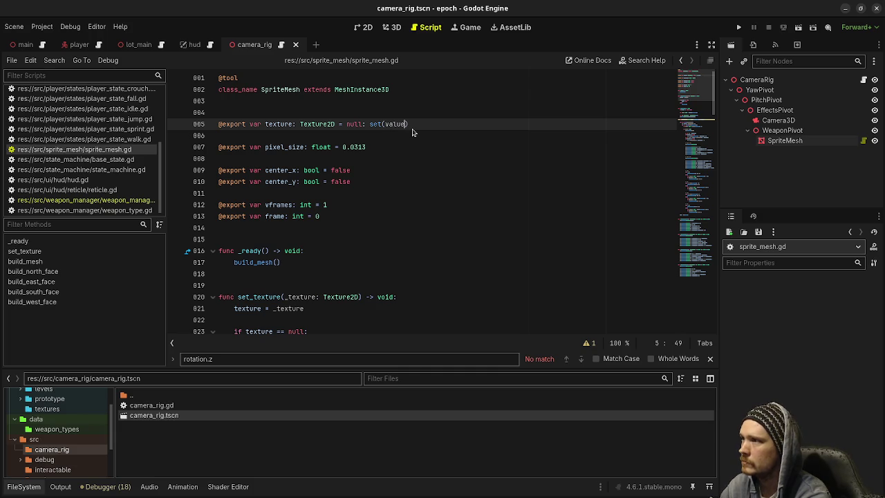
type("): ")
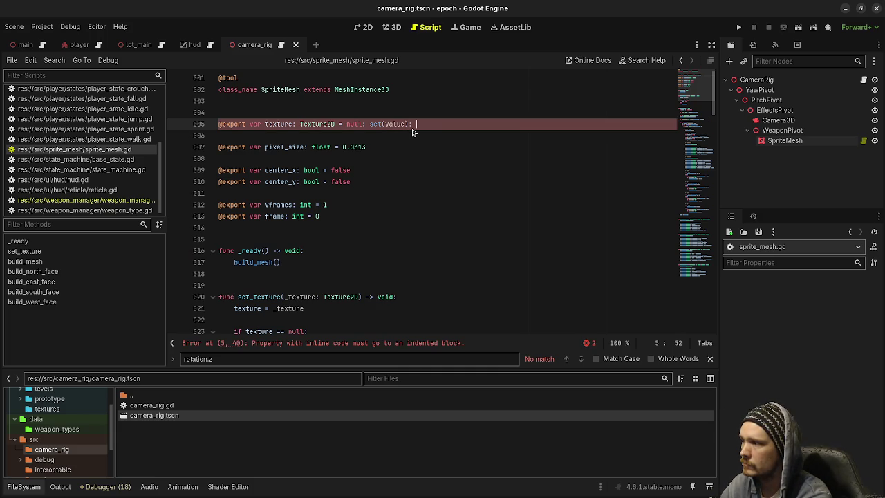
type("set")
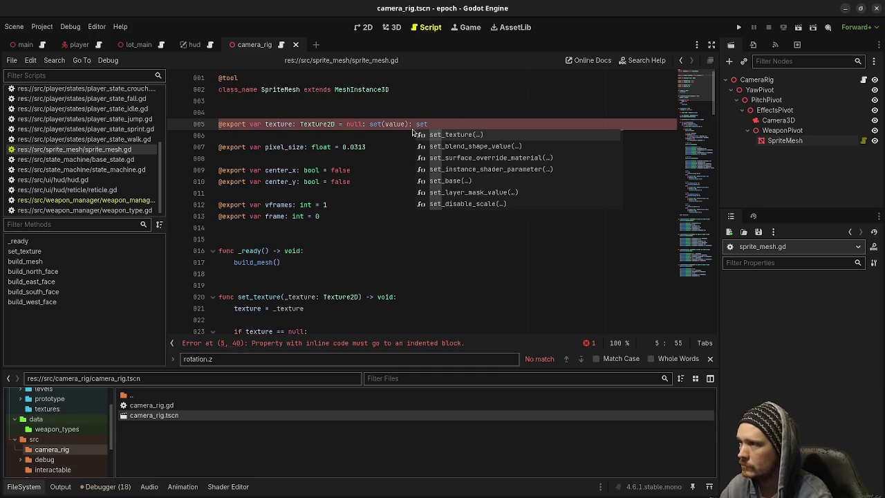
scroll(352, 227, "down", 2)
scroll(352, 226, "up", 2)
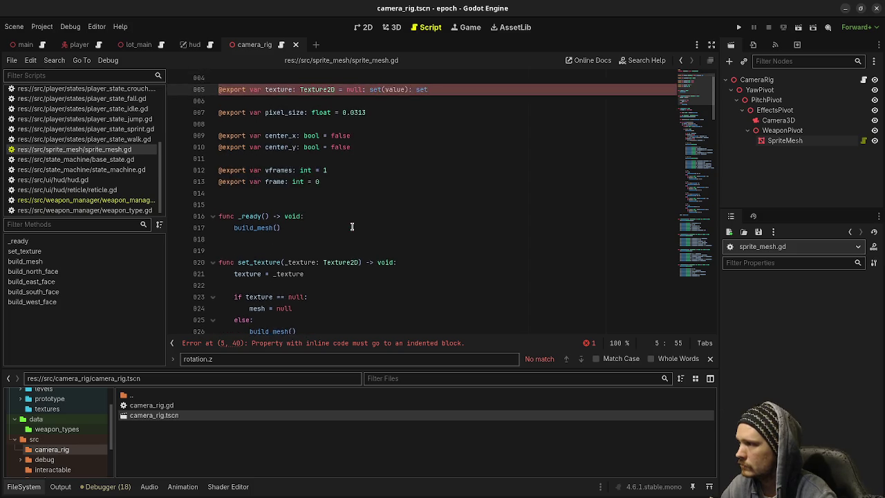
scroll(352, 227, "down", 2)
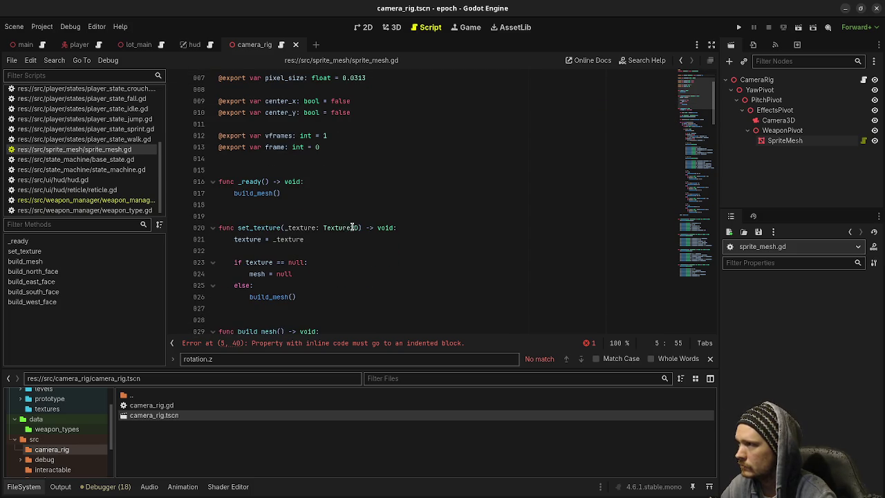
scroll(411, 221, "up", 2)
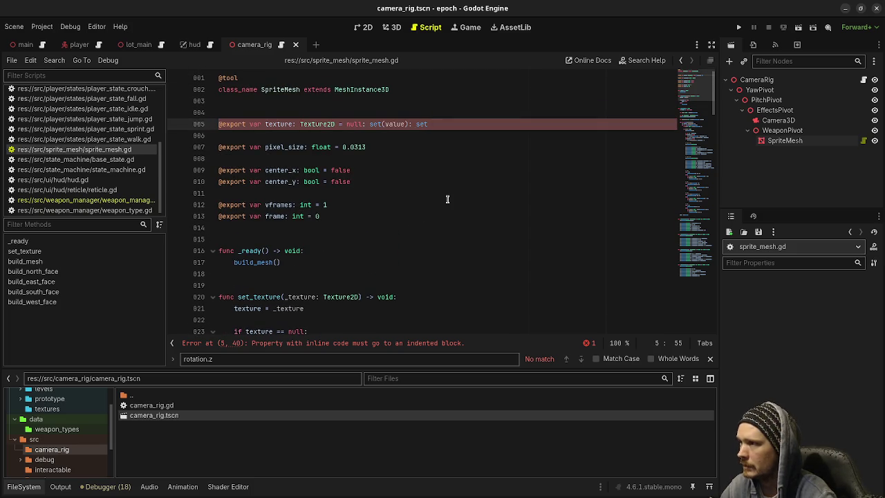
key("BackSpace")
key("BackSpace")
key("BackSpace")
type("= set_texture")
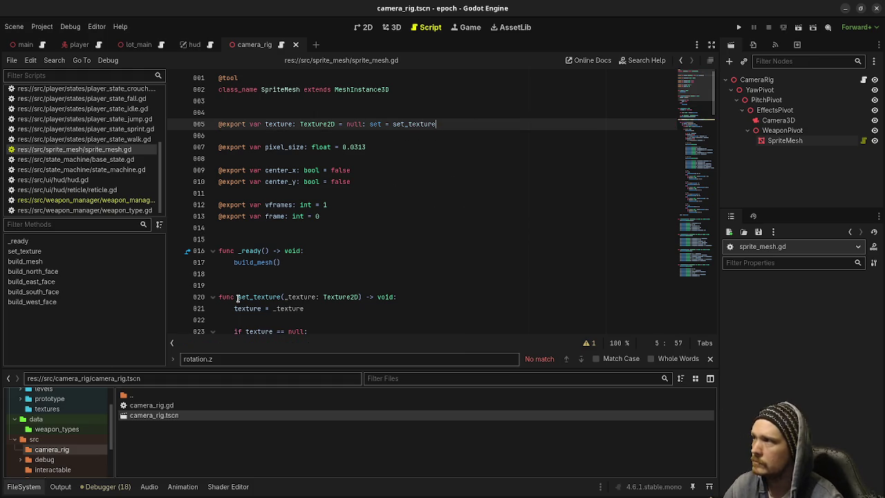
left_click(391, 27)
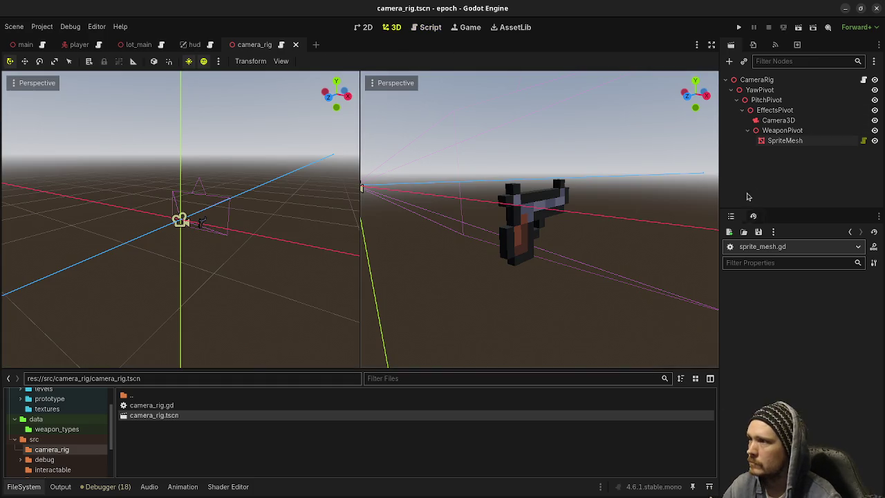
Quick Load pistol.png into SpriteMesh's Texture field and save camera_rig.tscn
left_click(785, 140)
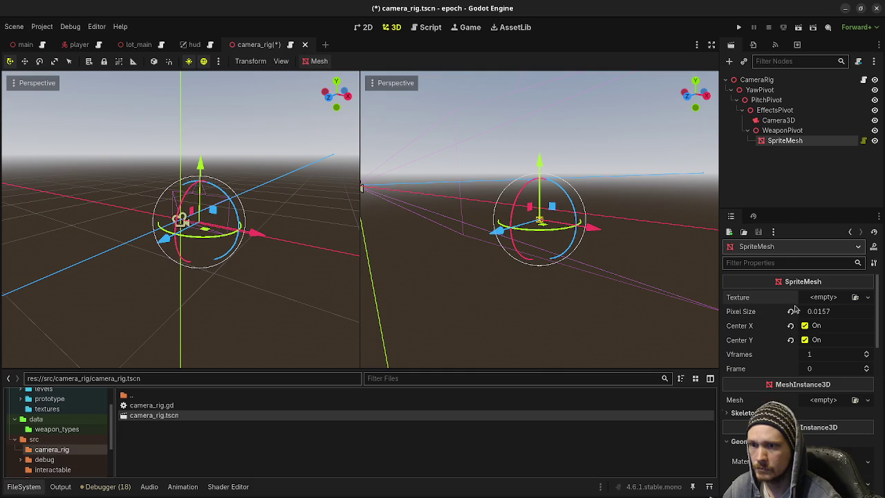
left_click(823, 297)
left_click(768, 470)
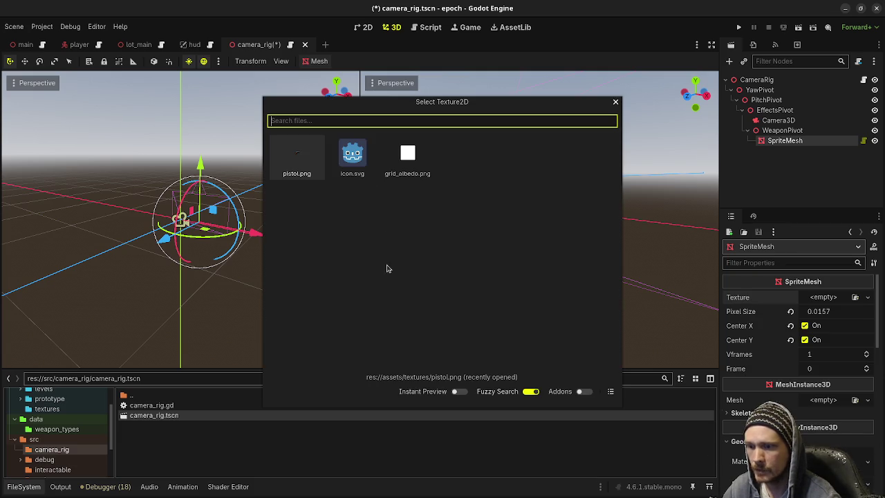
double_click(317, 156)
left_click(525, 303)
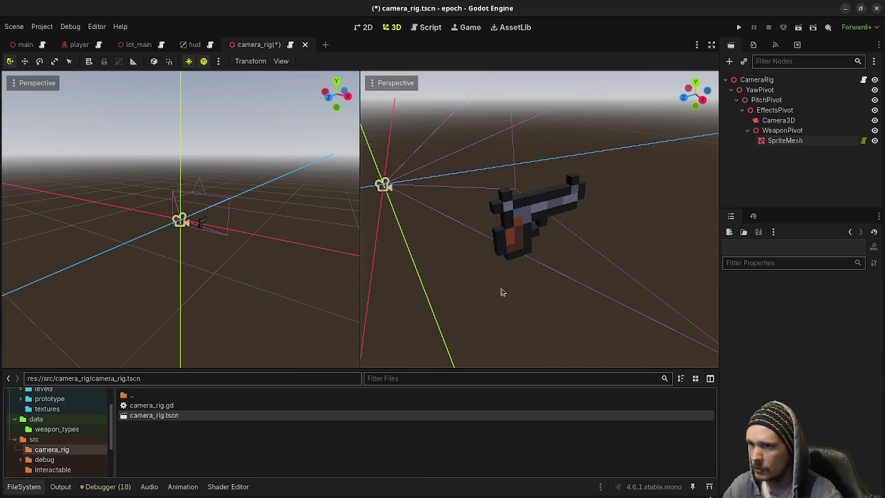
key("ctrl+s")
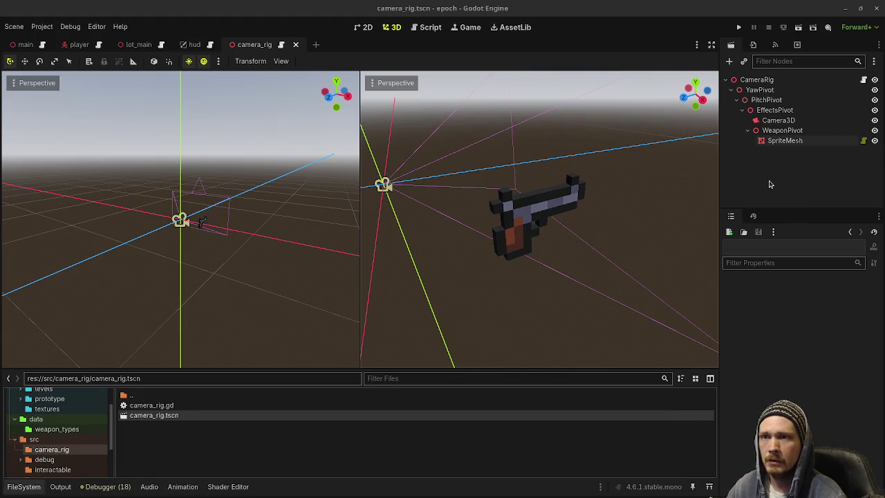
left_click(770, 183)
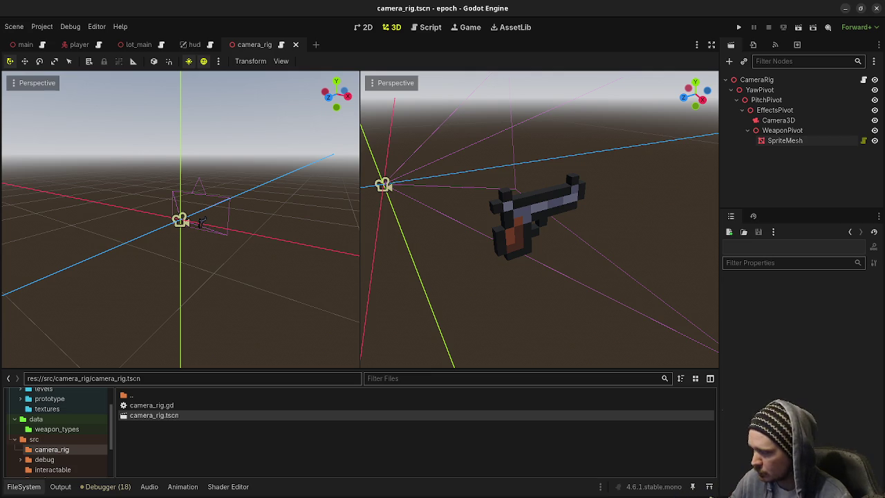
left_click(863, 80)
Select WeaponPivot and orbit the right 3D viewport to see it around the pistol
key("ctrl+F2")
left_click(803, 131)
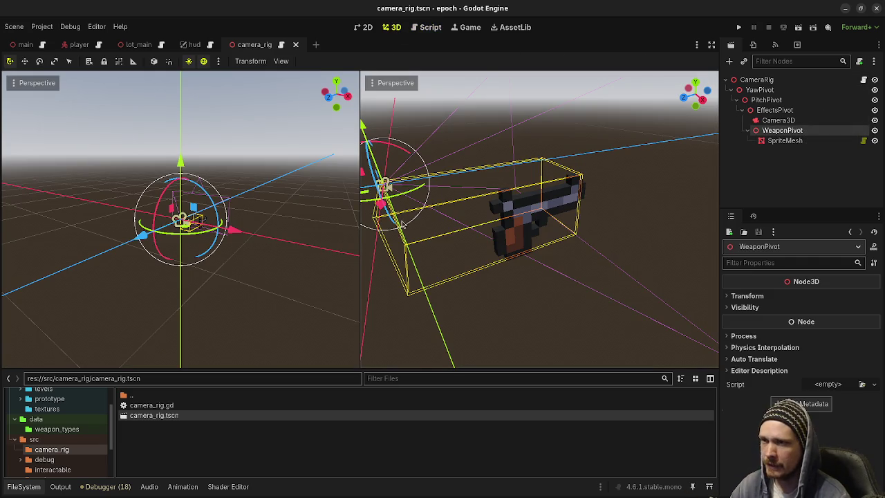
scroll(514, 258, "up", 3)
left_click_drag(514, 258, 607, 259)
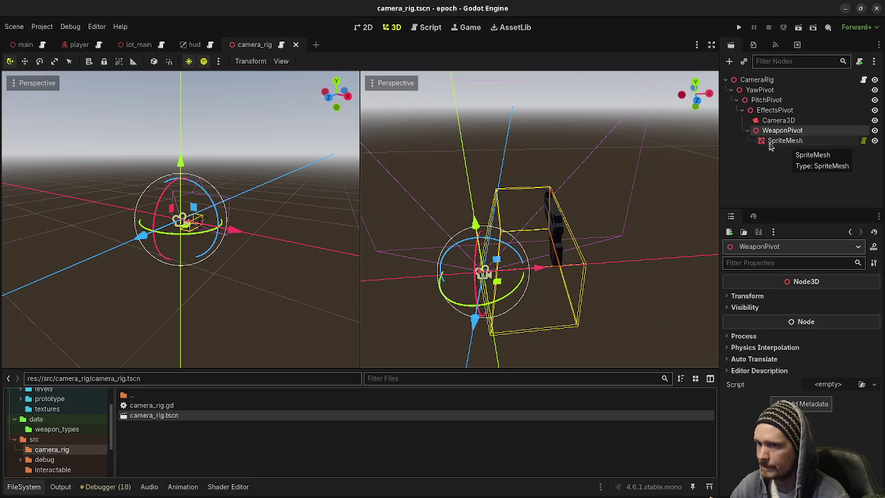
left_click(429, 29)
Ctrl-drag WeaponPivot and SpriteMesh into camera_rig.gd as onready variables
scroll(415, 198, "up", 15)
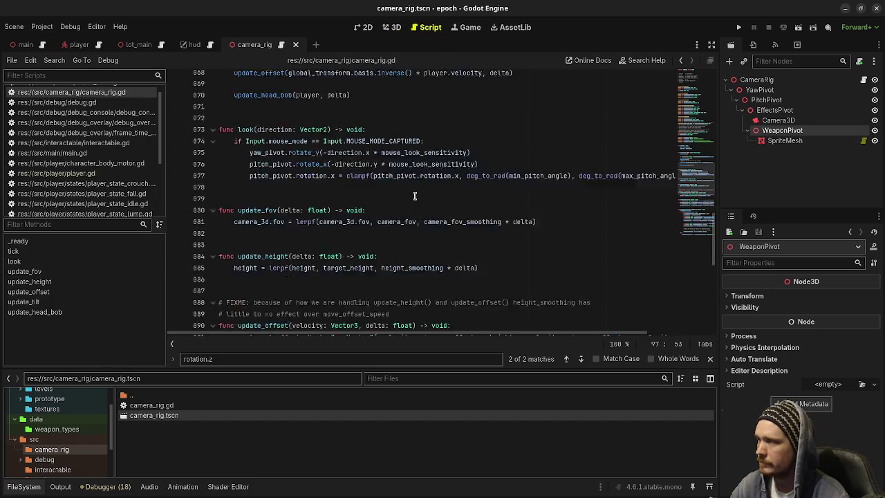
scroll(415, 197, "down", 2)
left_click(544, 217)
key("Down")
key("Down")
mouse_move(783, 130)
left_mouse_down()
mouse_move(789, 135)
mouse_move(392, 250)
left_mouse_up()
left_click_drag(778, 140, 367, 263)
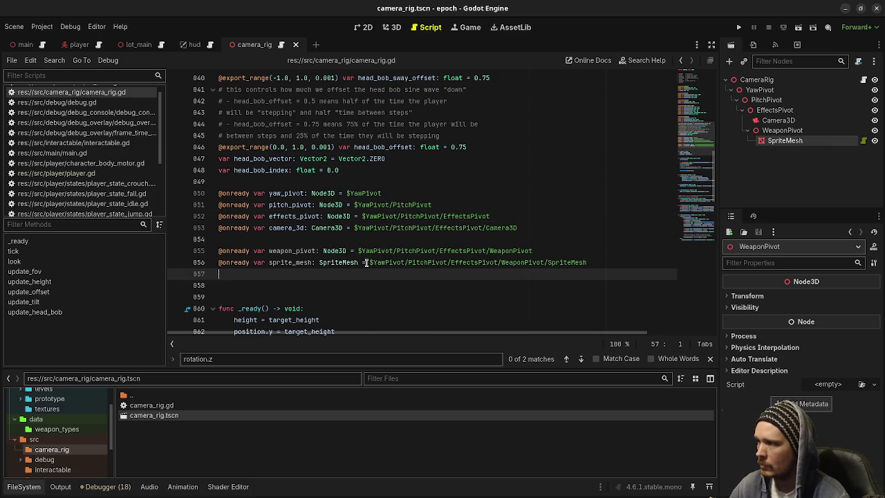
Rename SpriteMesh to WeaponSprite, replace the sprite_mesh line with a weapon_sprite reference, and save
double_click(781, 140)
type("WeaponSprite")
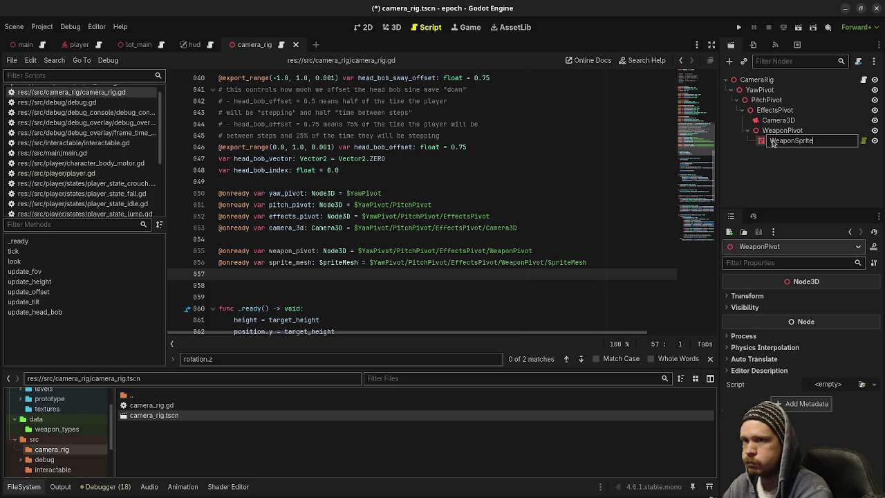
key("Return")
left_click(614, 263)
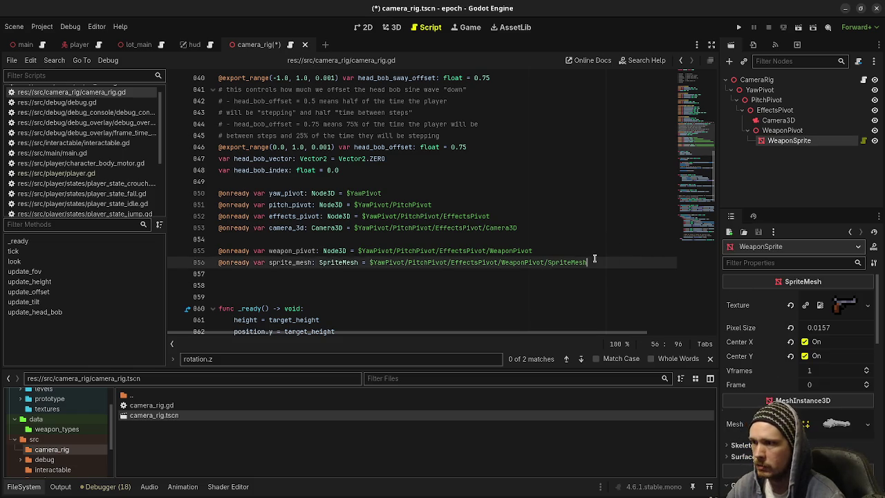
key("shift+Up")
key("BackSpace")
left_click_drag(789, 140, 453, 259)
key("ctrl+s")
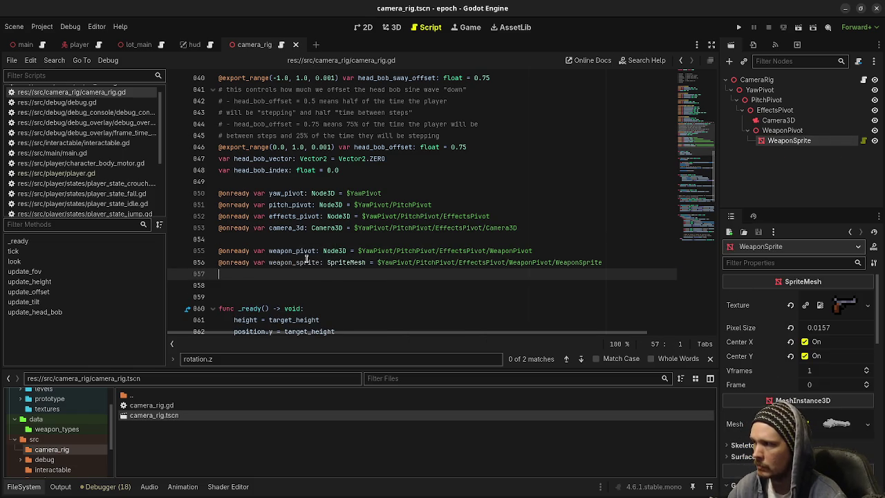
double_click(307, 262)
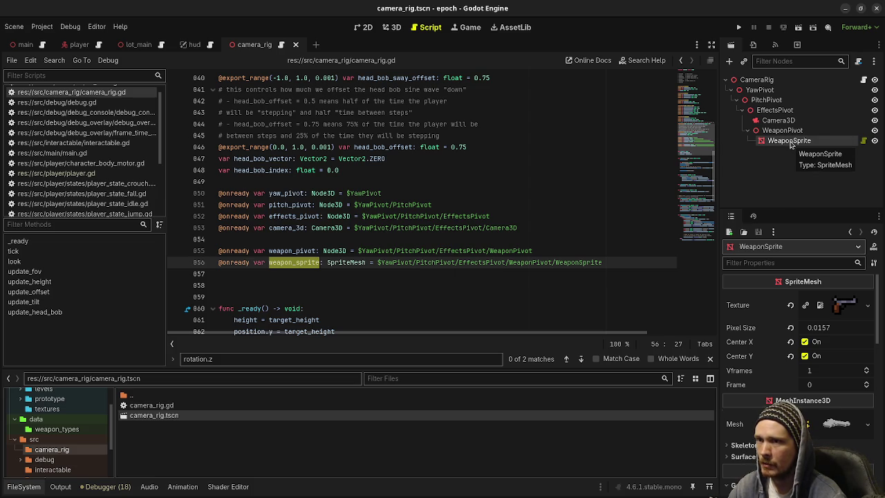
left_click(399, 29)
scroll(478, 208, "up", 3)
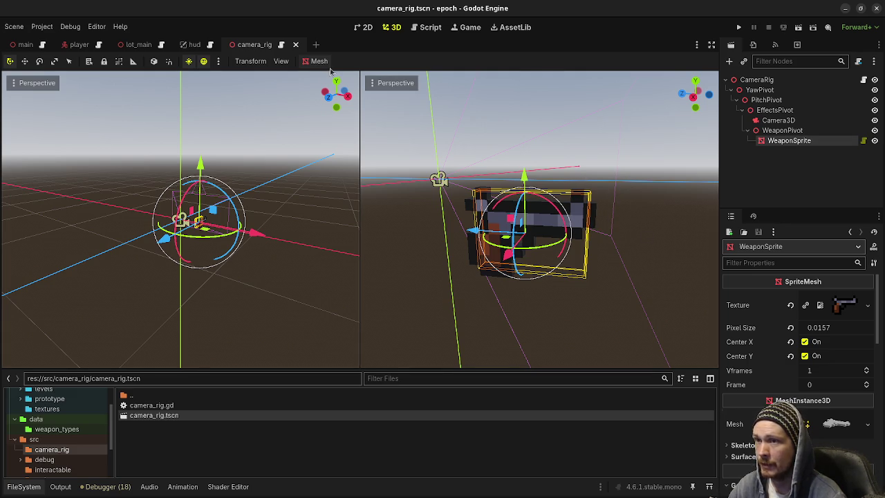
Select WeaponPivot, frame it in the viewport, and orbit around it to see its position
left_click(783, 130)
scroll(574, 243, "up", 5)
key("f")
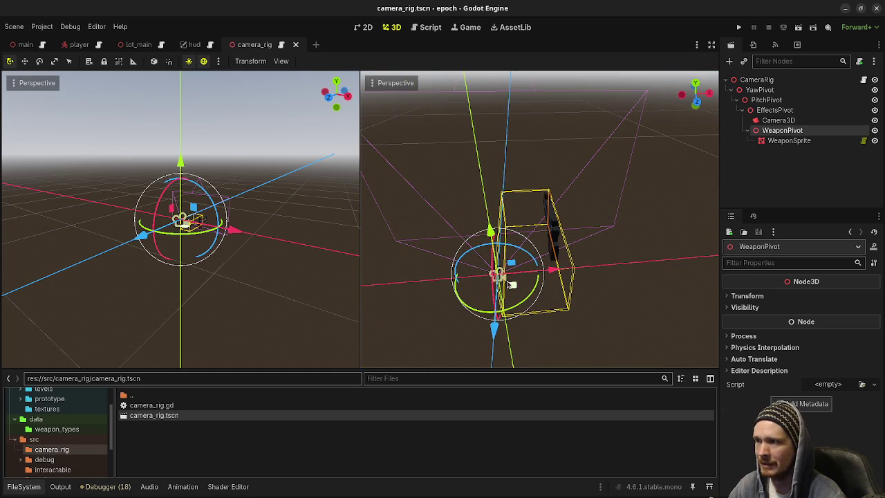
scroll(526, 256, "down", 3)
left_click_drag(537, 248, 589, 192)
scroll(588, 207, "down", 3)
mouse_move(593, 267)
left_mouse_down()
mouse_move(576, 252)
mouse_move(588, 251)
mouse_move(568, 179)
mouse_move(624, 223)
mouse_move(616, 235)
mouse_move(646, 233)
mouse_move(669, 247)
mouse_move(709, 239)
mouse_move(688, 233)
left_mouse_up()
scroll(574, 253, "up", 3)
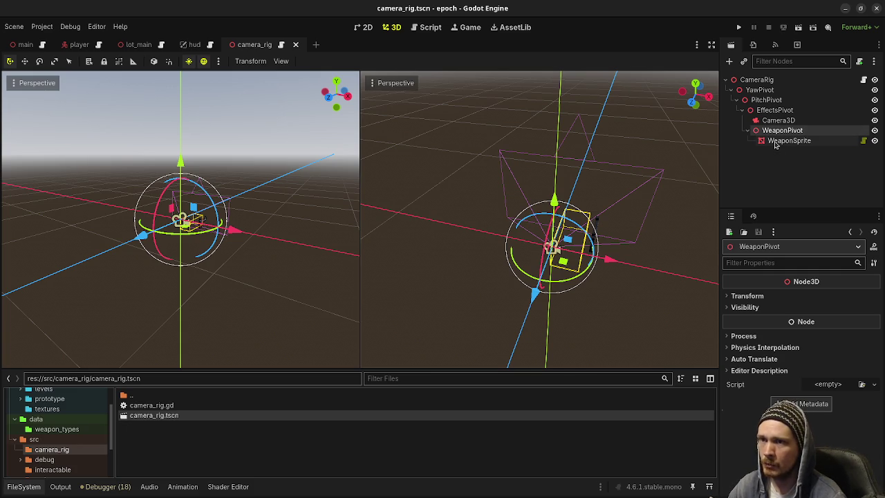
Select the WeaponSprite node, then go back to the camera_rig.gd script
left_click(778, 142)
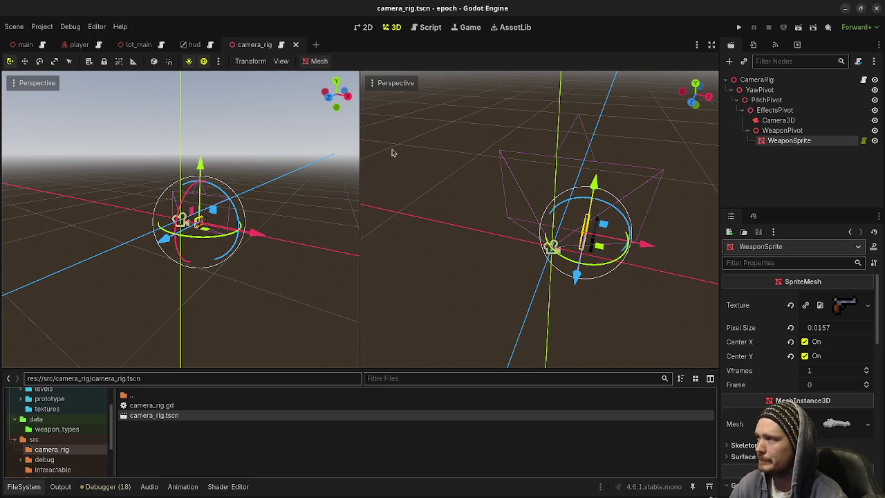
left_click(440, 31)
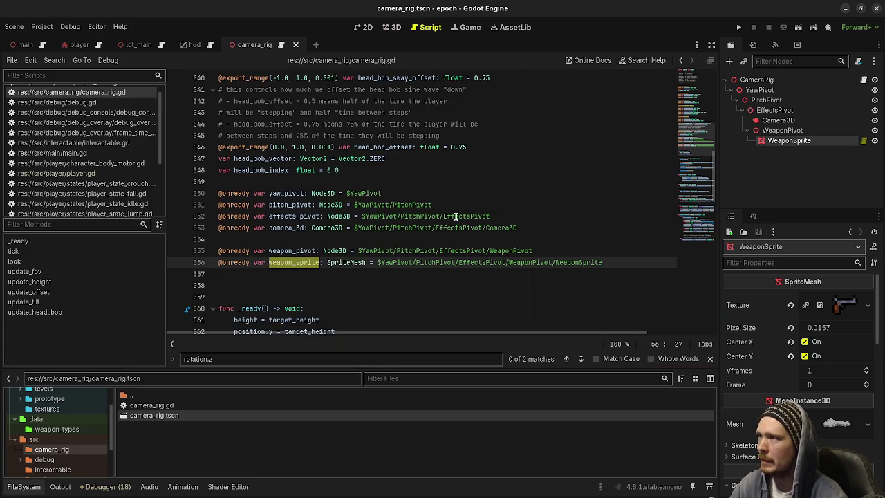
Declare func update_weapon_sway() -> void: below update_head_bob
left_click(463, 251)
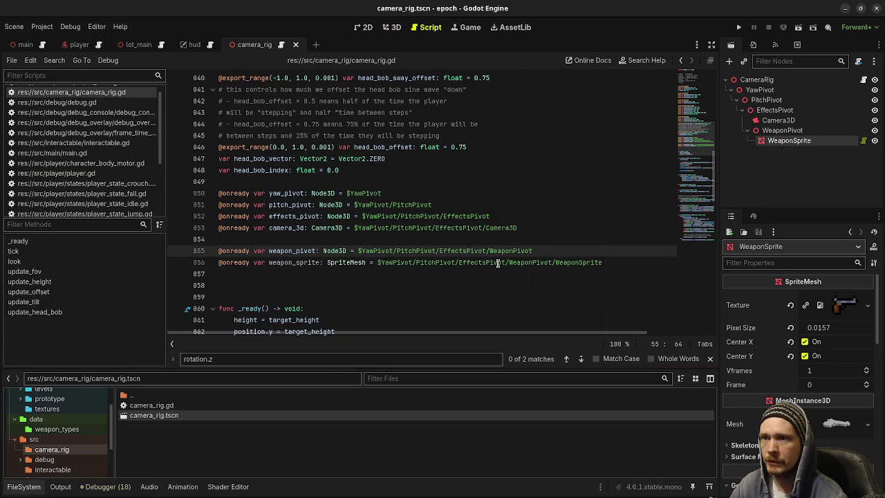
scroll(332, 257, "down", 8)
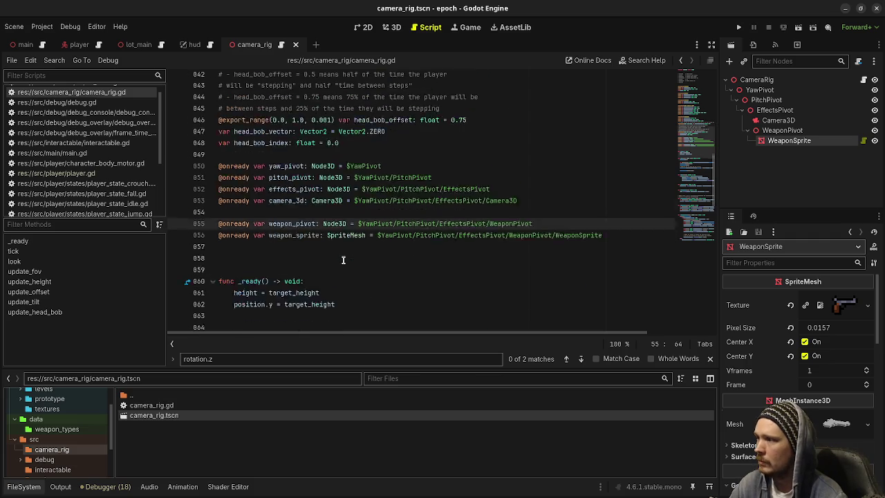
scroll(347, 259, "down", 5)
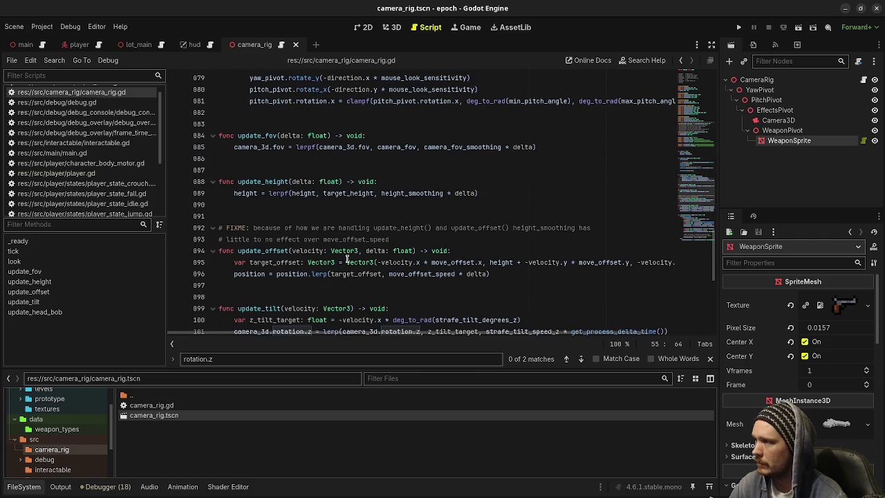
scroll(347, 257, "down", 2)
scroll(344, 218, "down", 6)
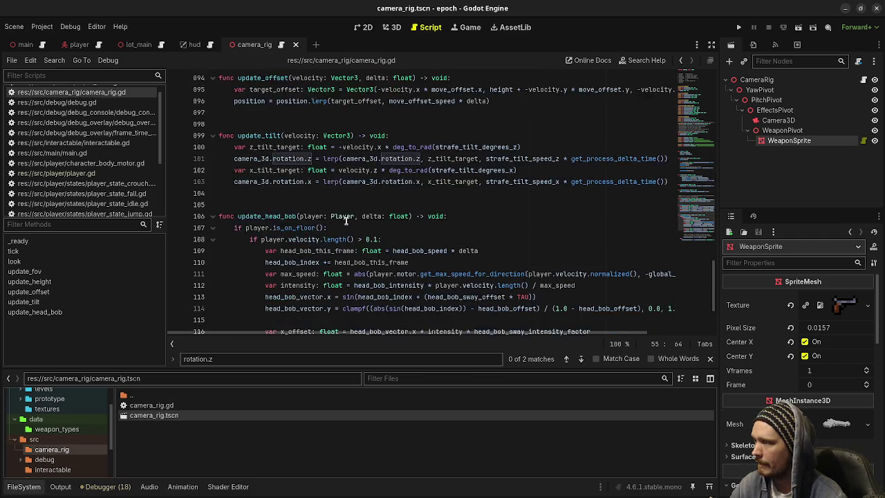
left_click(298, 325)
key("Return")
key("Return")
type("func update_weap")
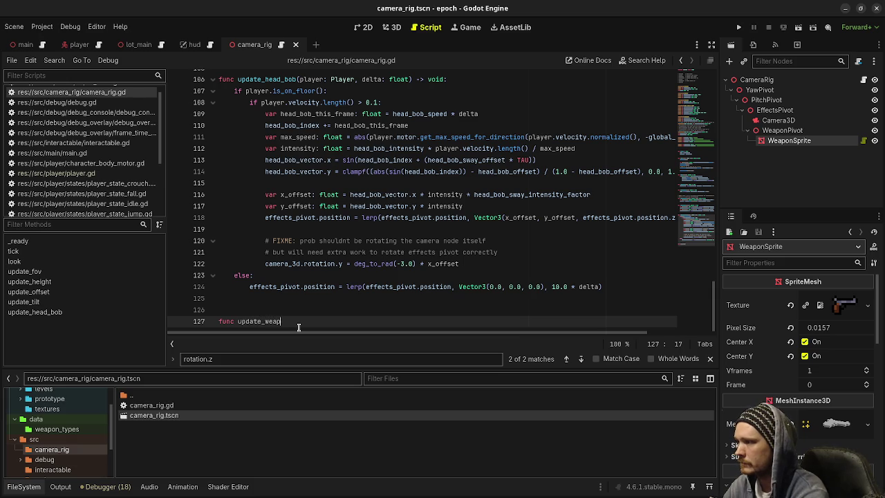
type("on_sway() -")
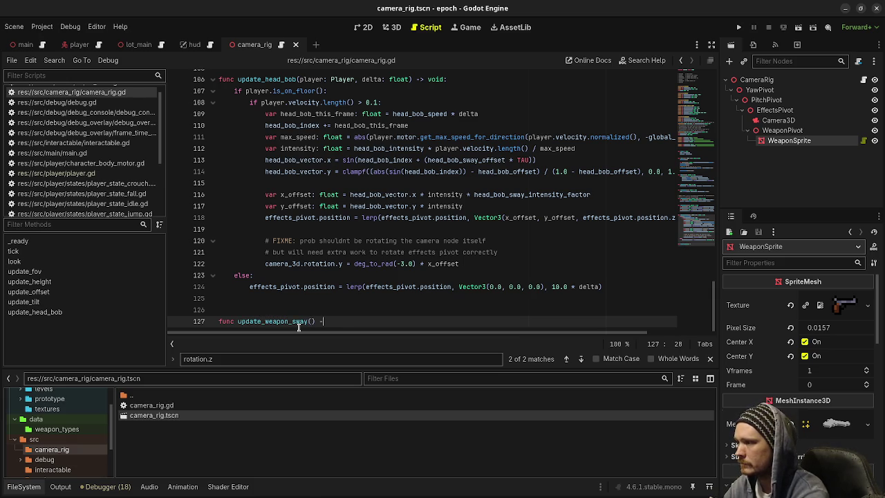
type("> void:")
key("Return")
Paste the offset lines into update_weapon_sway and give it parameters velocity: Vector3, delta
scroll(299, 327, "up", 8)
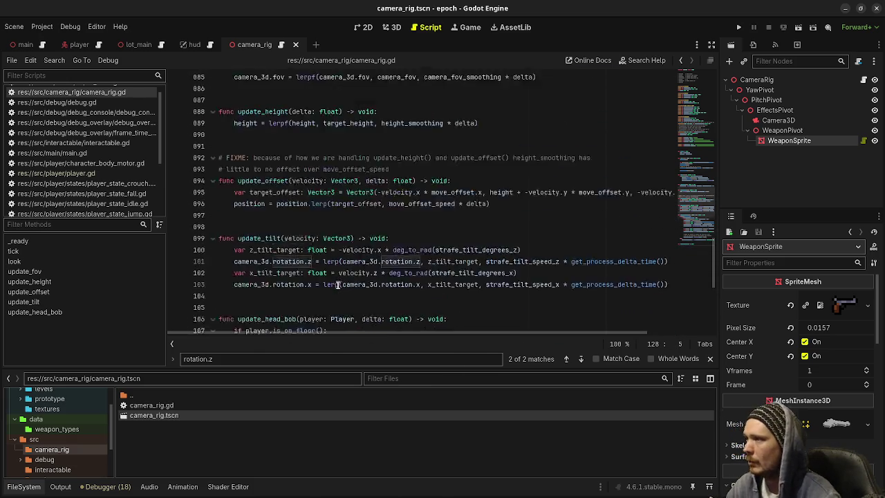
scroll(332, 236, "up", 1)
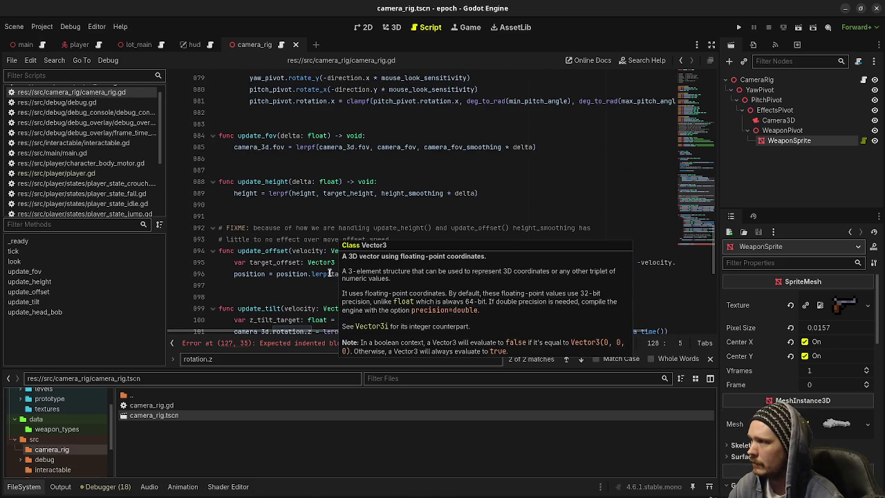
left_click_drag(490, 274, 230, 263)
key("ctrl+c")
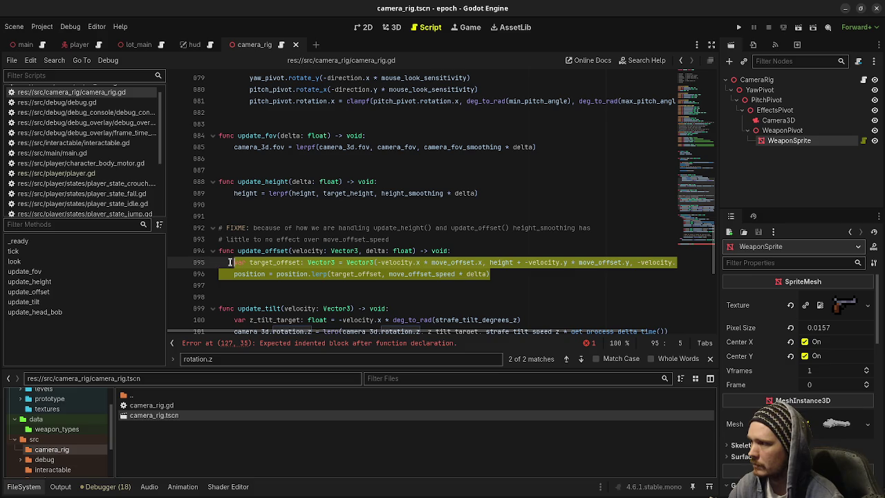
scroll(305, 270, "down", 9)
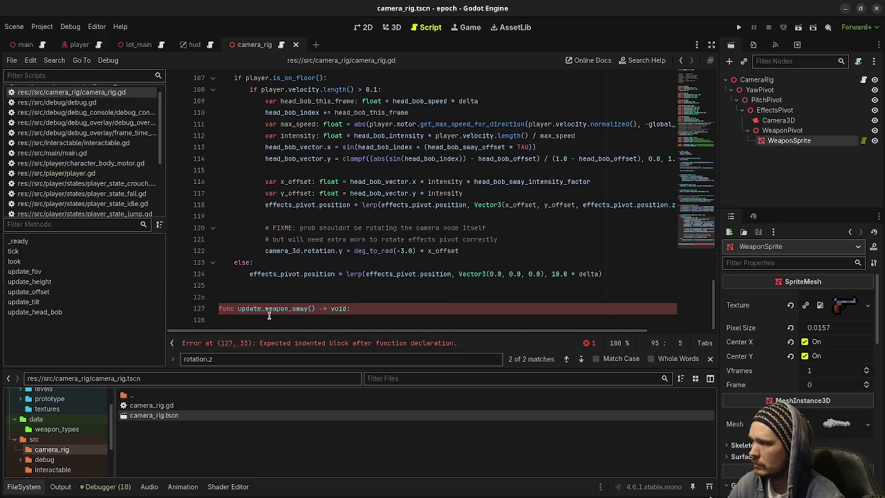
left_click(269, 319)
key("ctrl+v")
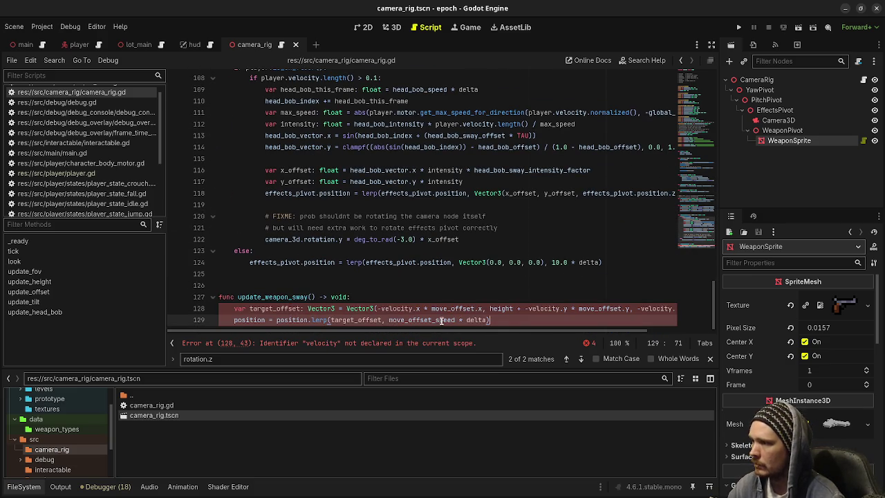
left_click_drag(432, 309, 483, 309)
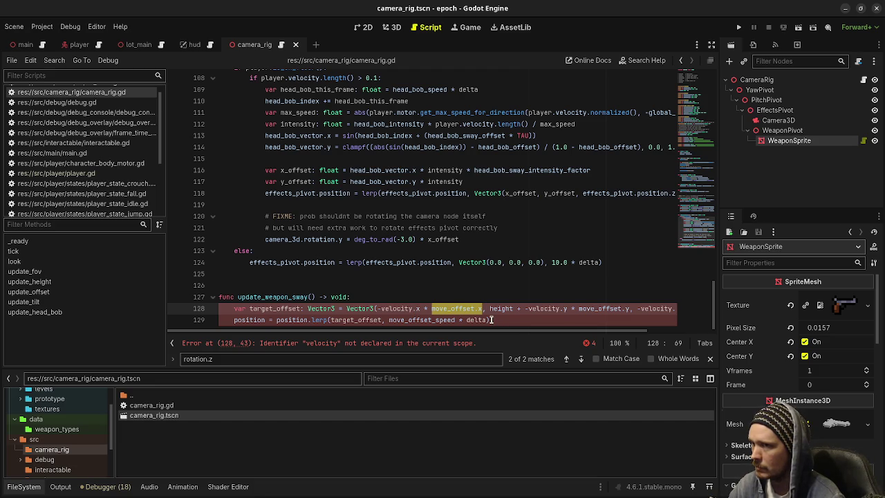
left_click(313, 298)
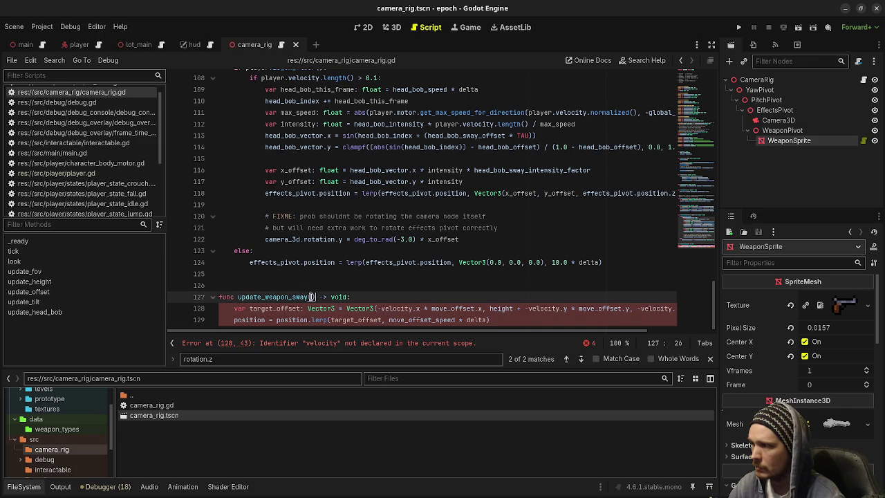
type("vel")
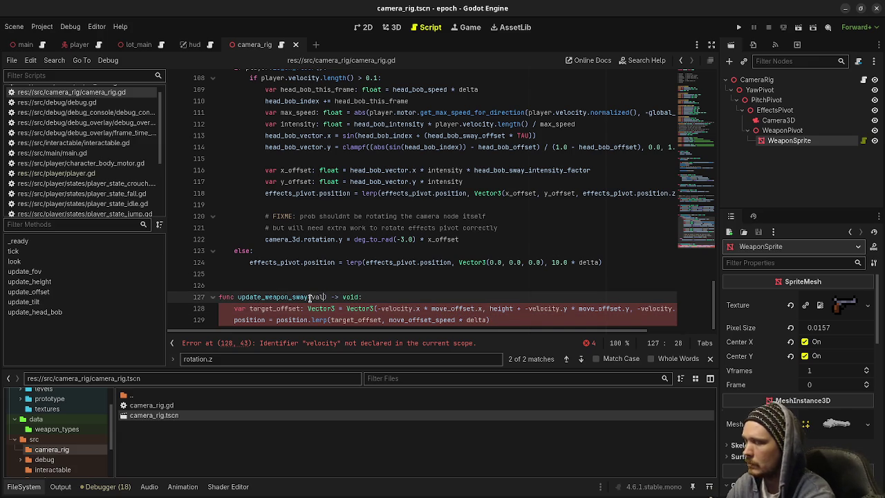
type("ocity: Vector3")
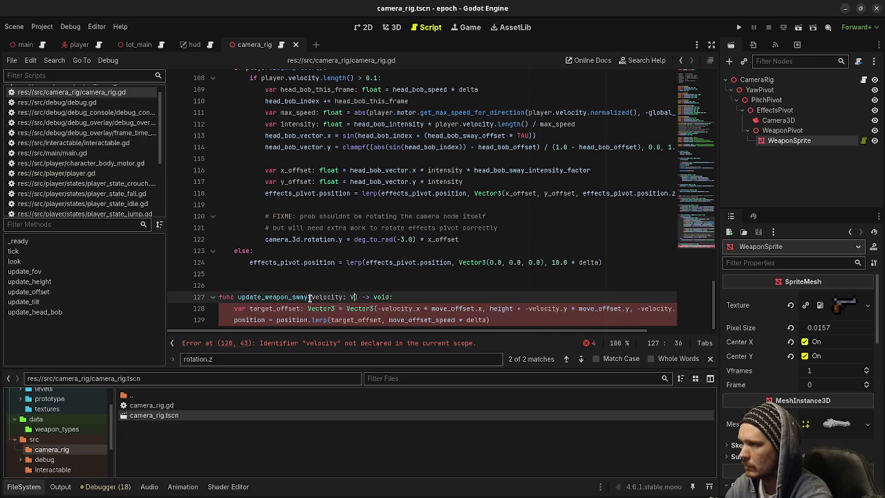
type(", delta")
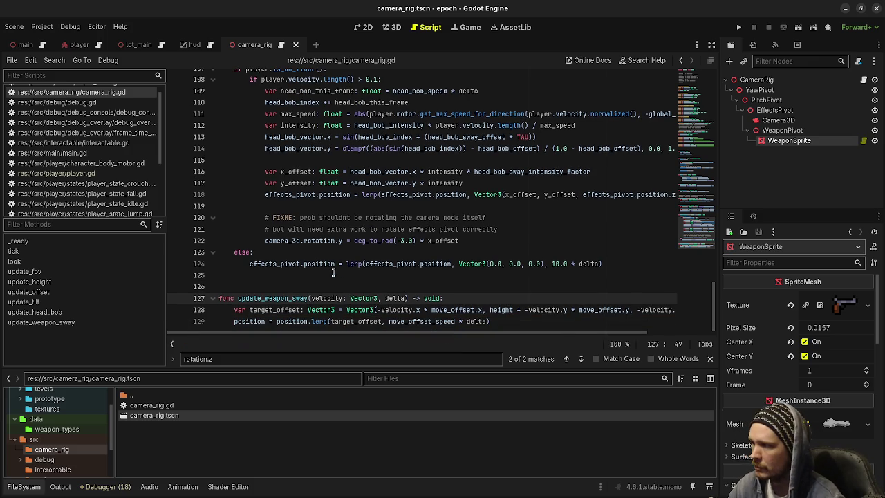
Replace move_offset.x and move_offset.y with 0.025 and the remaining move_offset with 0
left_click_drag(432, 310, 482, 312)
type("0.025")
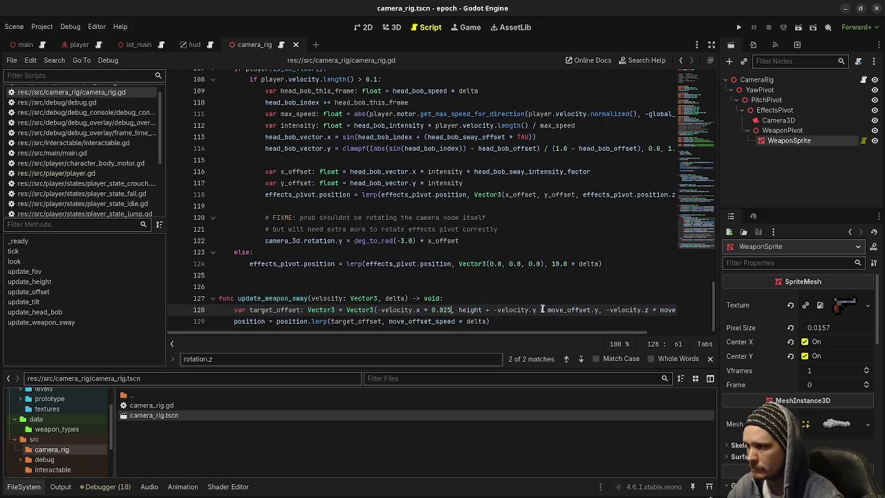
left_click_drag(549, 309, 599, 310)
type("0.025")
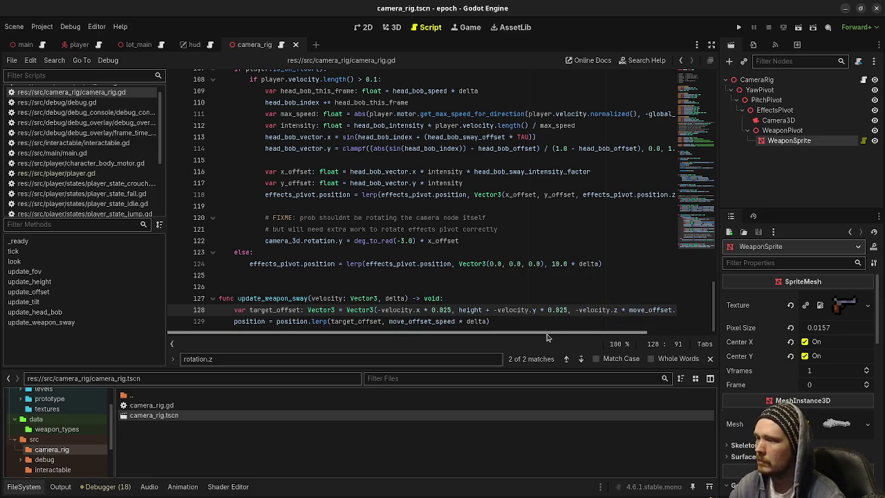
left_click_drag(546, 337, 628, 339)
double_click(558, 312)
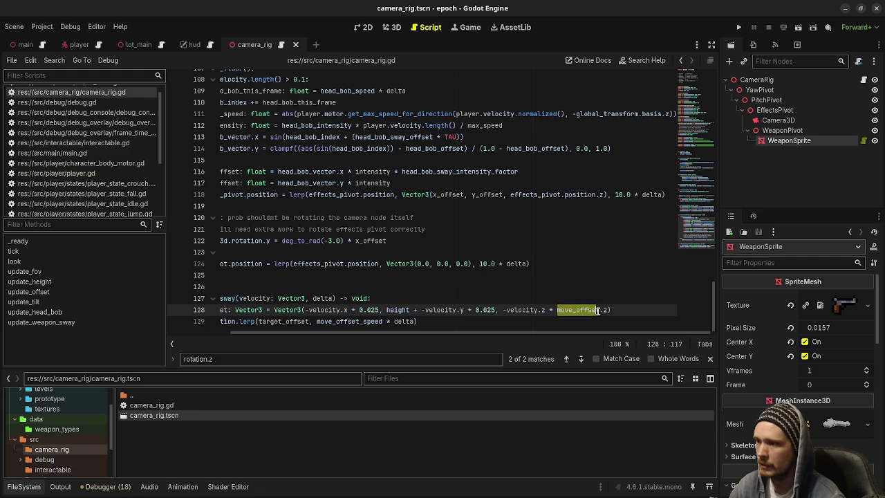
type("0")
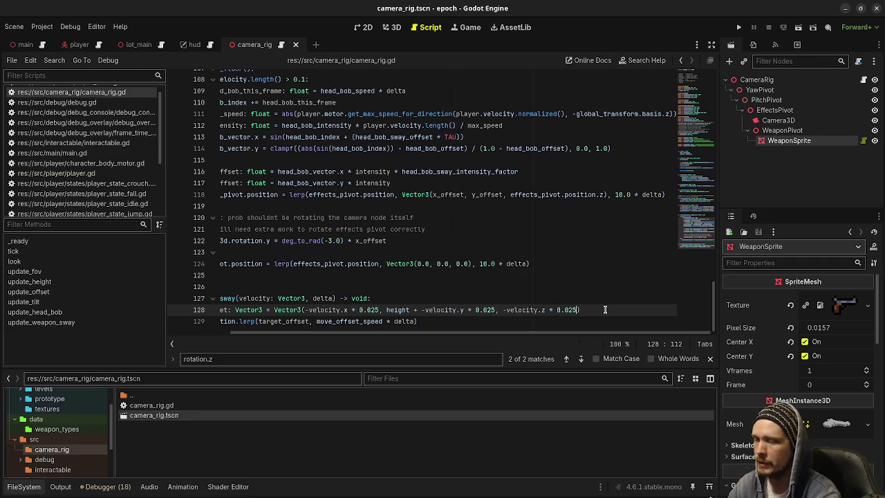
Make line 129 lerp weapon_pivot instead of position
left_click_drag(571, 329, 363, 346)
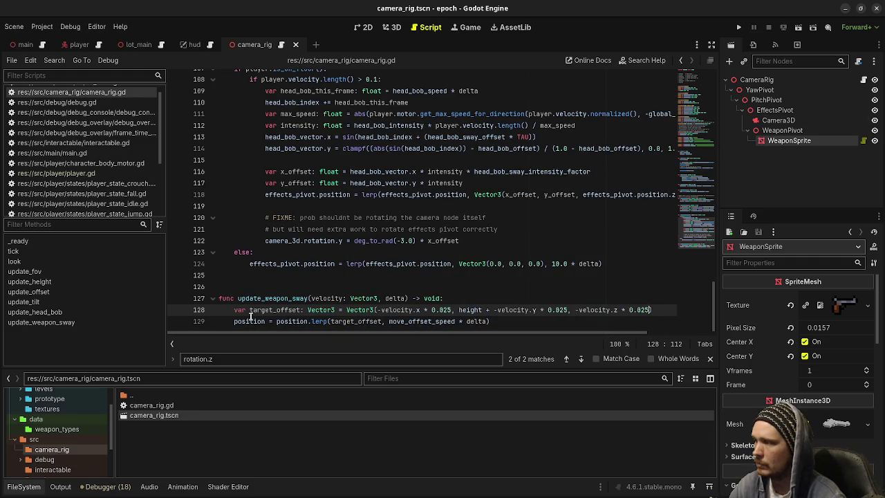
double_click(248, 321)
type("weapo")
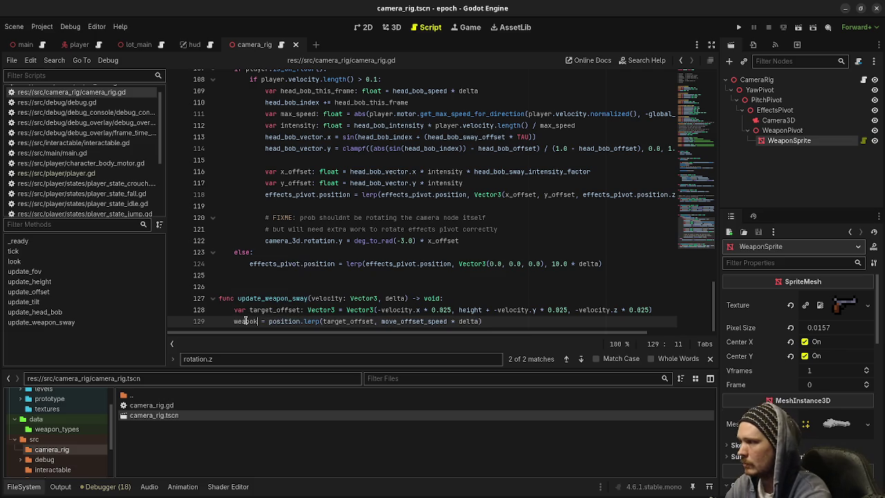
type("n_pivo")
key("Return")
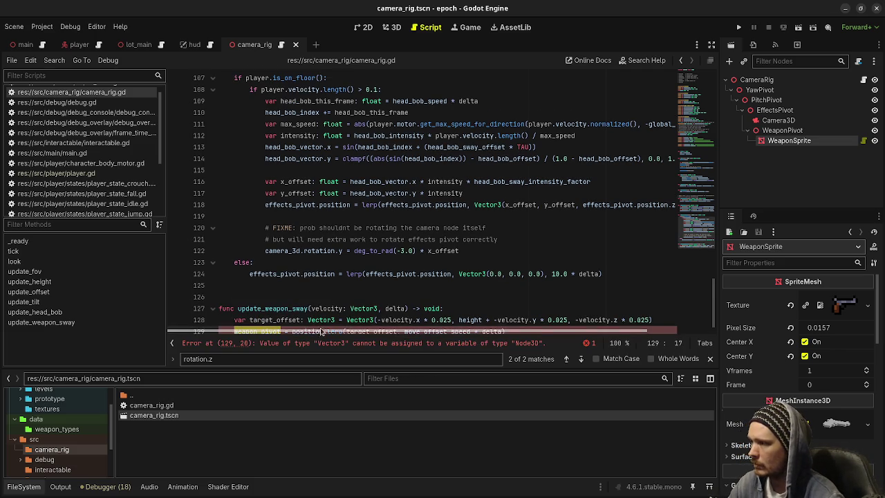
left_click(302, 320)
double_click(302, 320)
type("weapon_pivo")
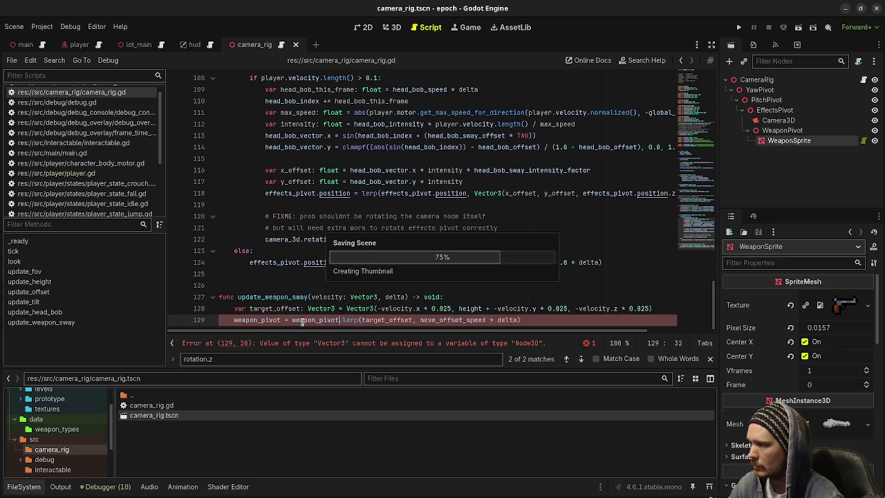
key("Return")
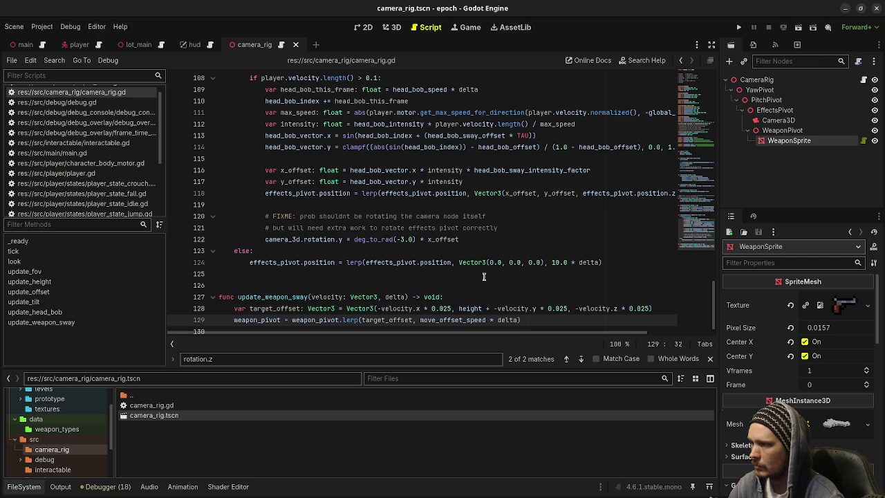
Test-run the game, walk forward briefly, then stop it
key("F5")
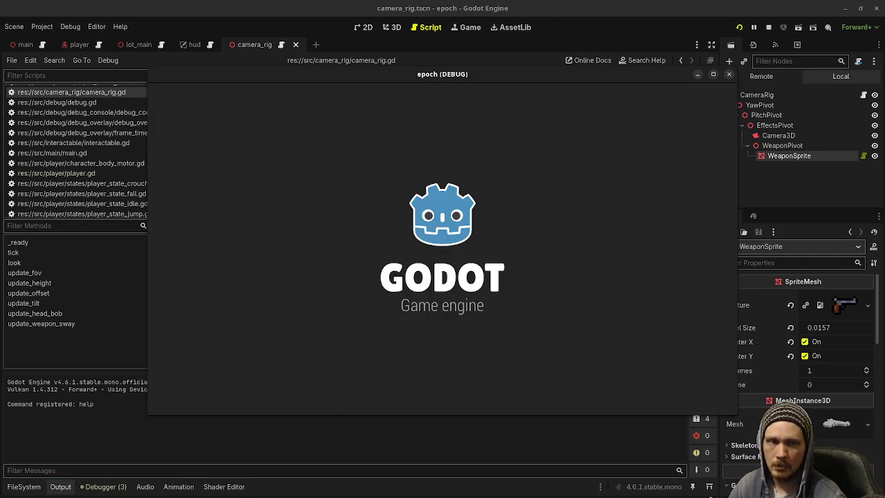
key("w")
key("Escape")
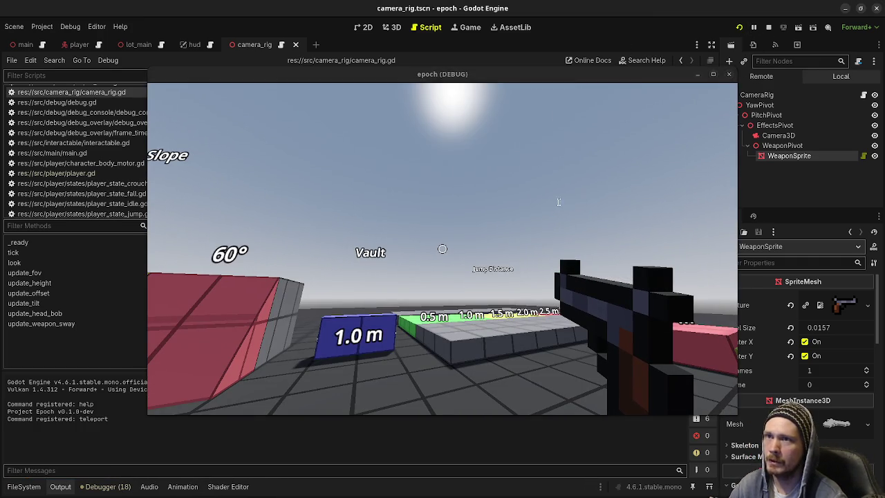
key("F8")
Add update_weapon_sway(local_velocity, delta) below the update_offset call in tick, then run again
scroll(260, 296, "up", 15)
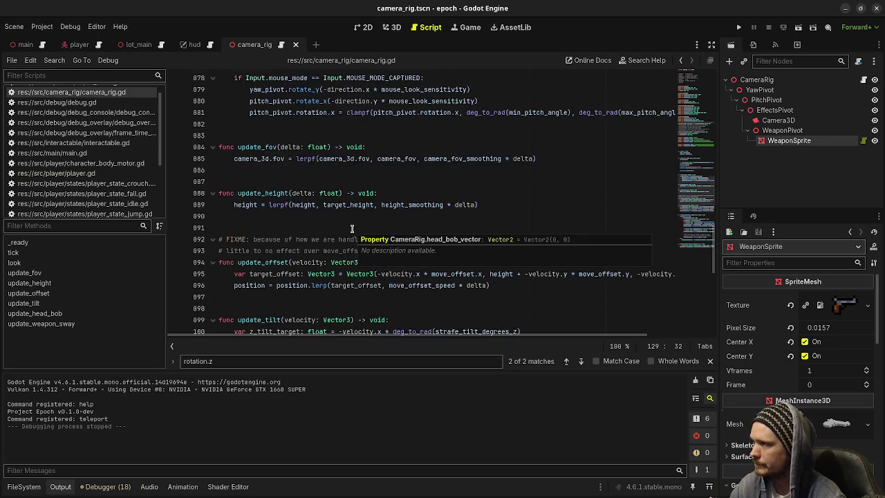
left_click(531, 251)
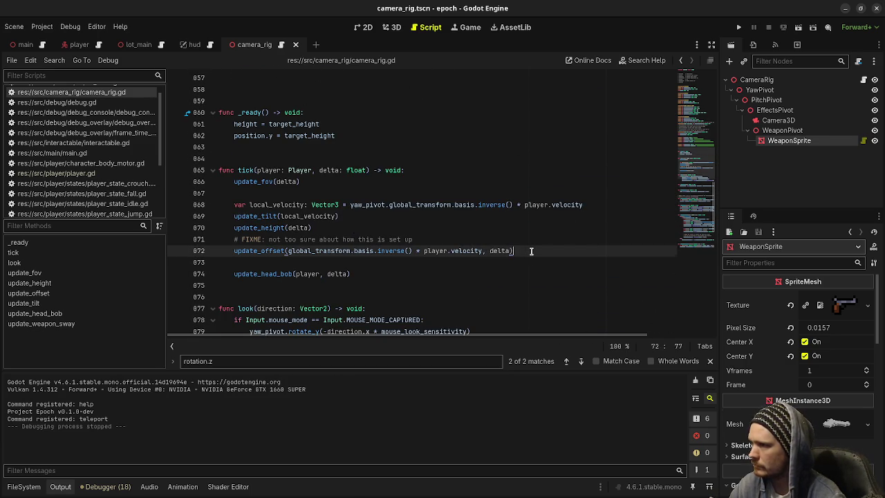
key("Return")
key("Return")
type("update_we")
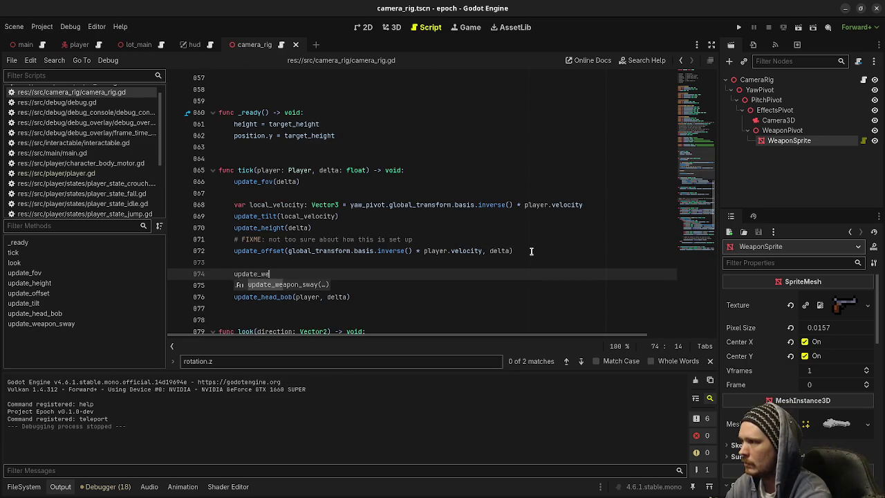
type("apon_swa")
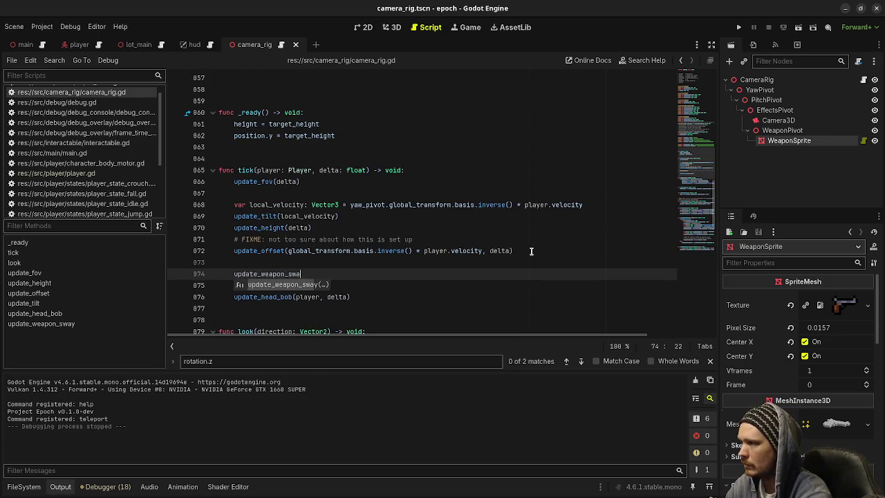
key("Return")
type("local_velocity, d")
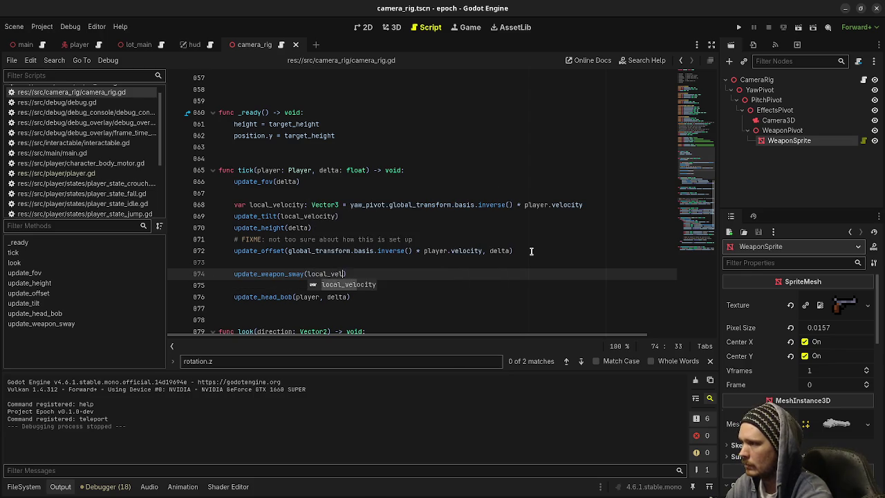
key("Return")
type(")")
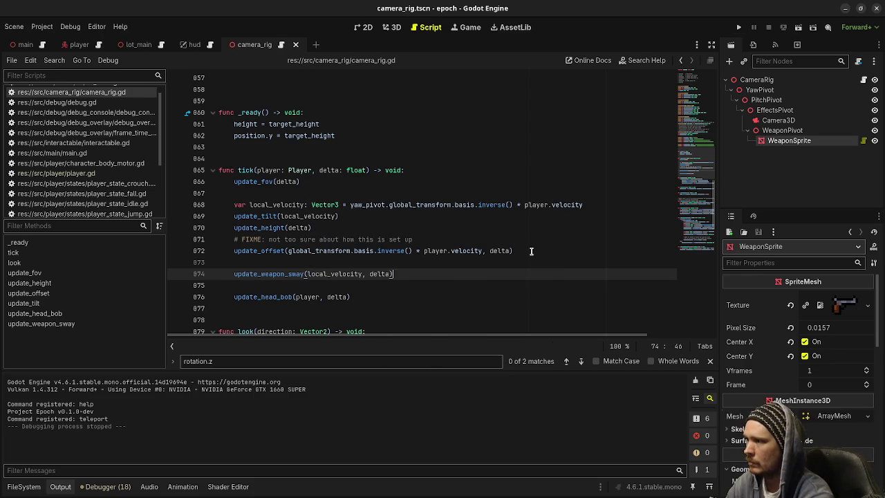
key("F5")
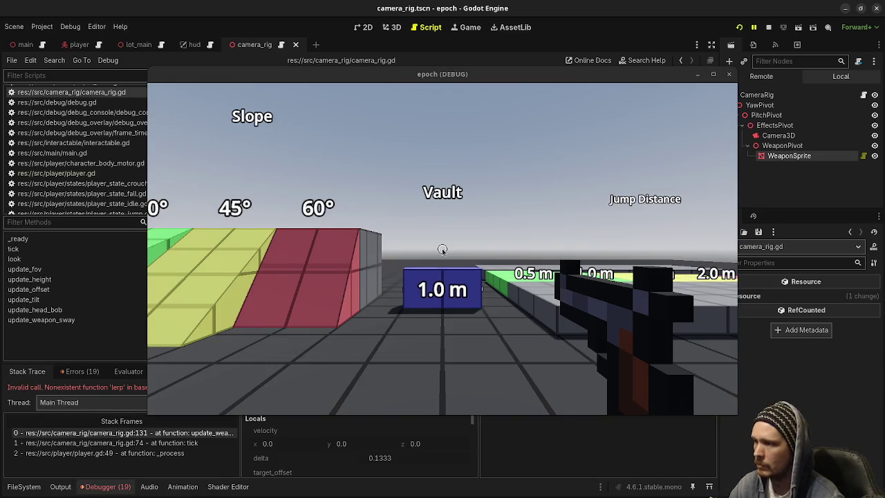
Rewrite line 131 as weapon_pivot.position = weapon_pivot.position.lerp(...), then stop the game
left_click_drag(465, 75, 430, 415)
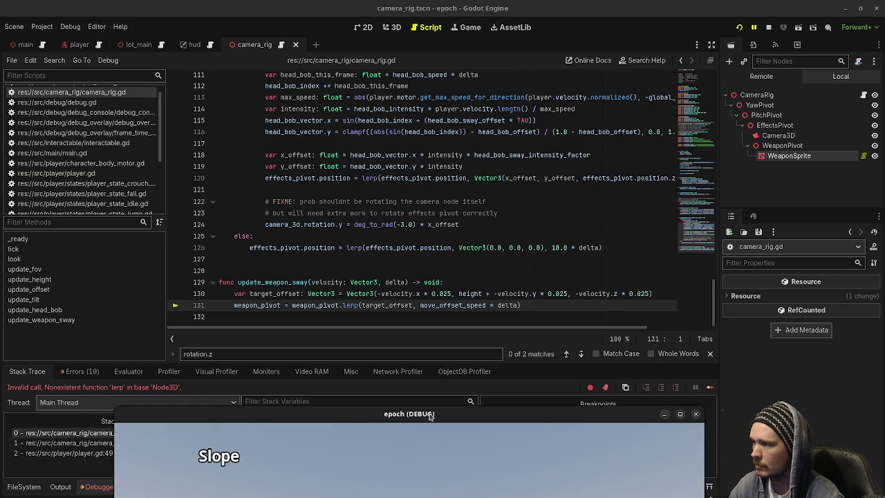
left_click(341, 305)
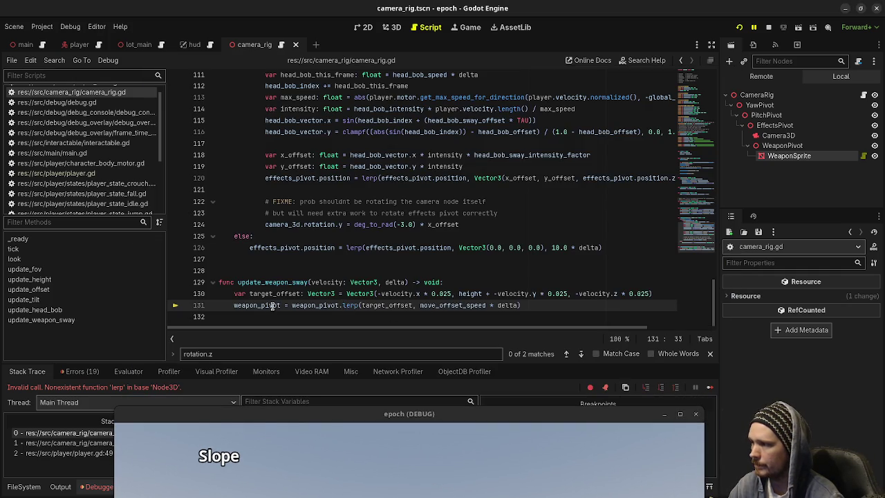
type(".positi")
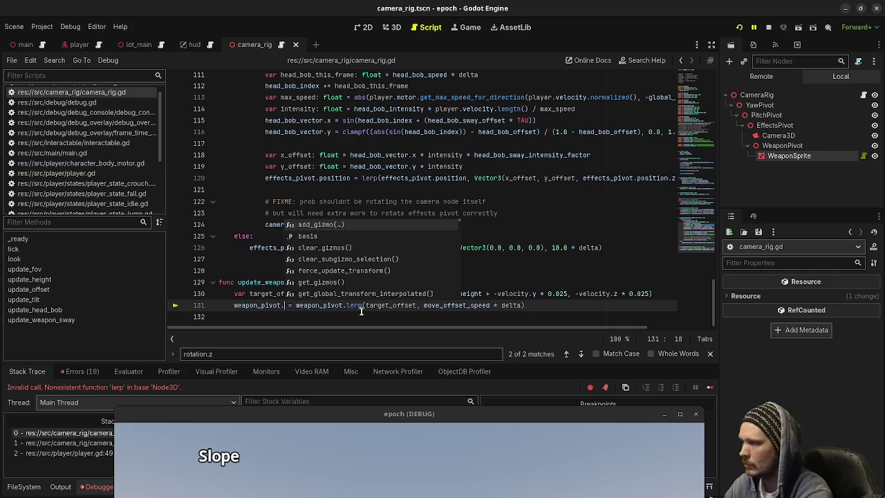
type("on")
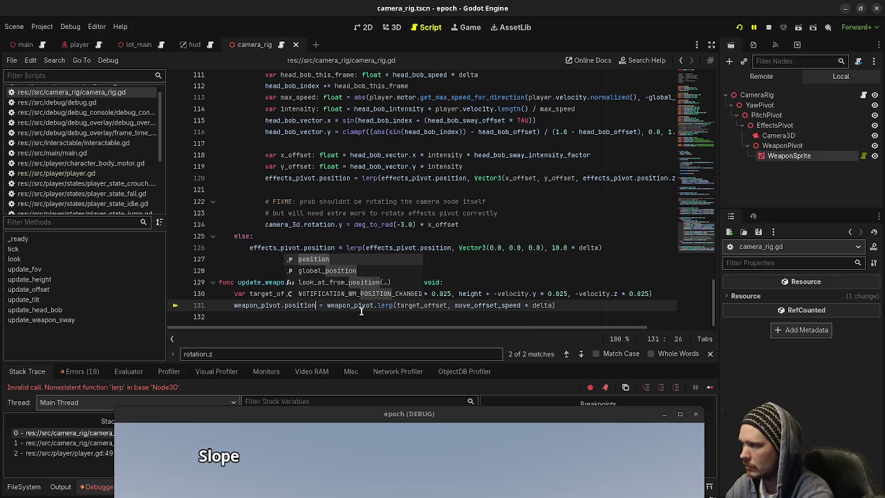
left_click(373, 305)
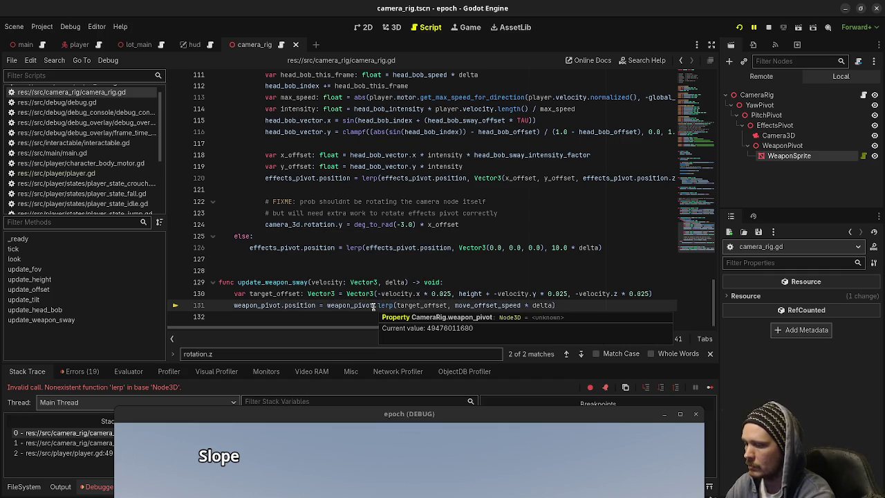
type("position.")
key("BackSpace")
key("Left")
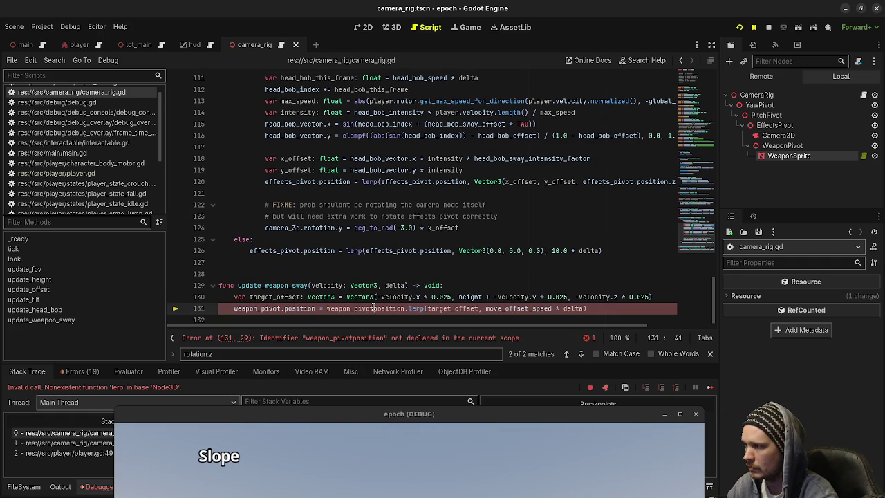
type(".")
key("F8")
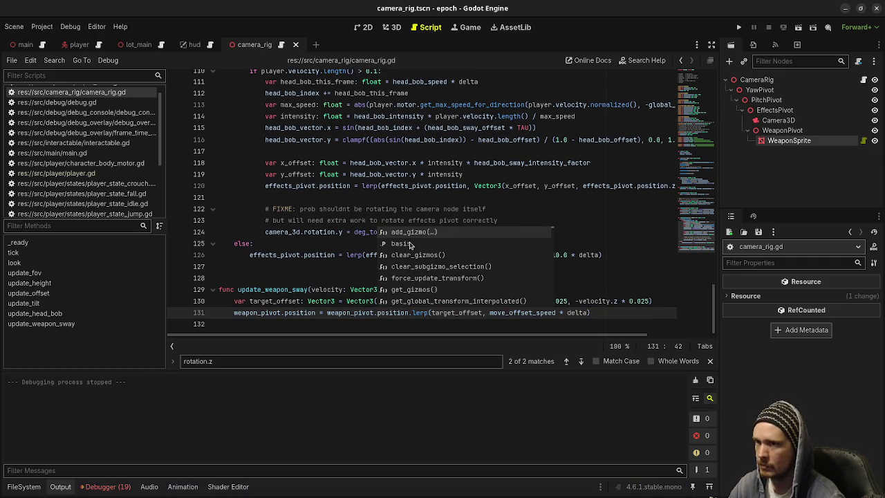
Run the game and walk forward to watch the pistol sway, then stop it
left_click(735, 27)
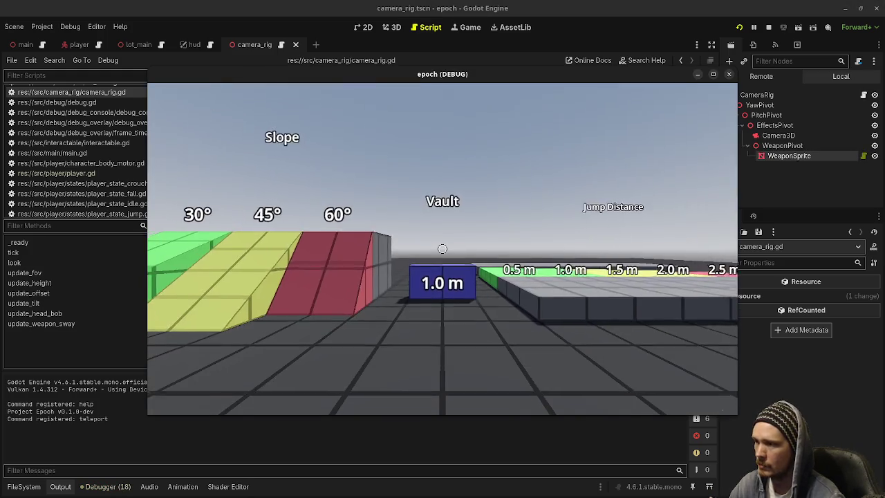
key("w")
mouse_move(442, 249)
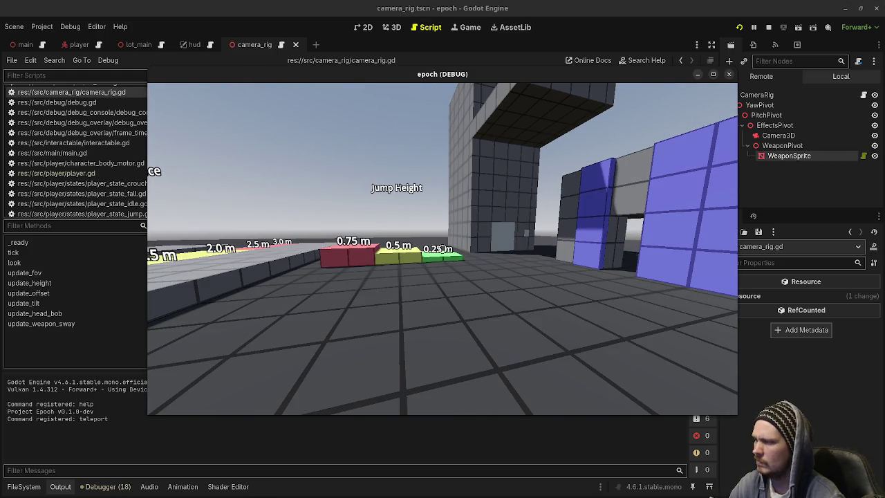
key("F8")
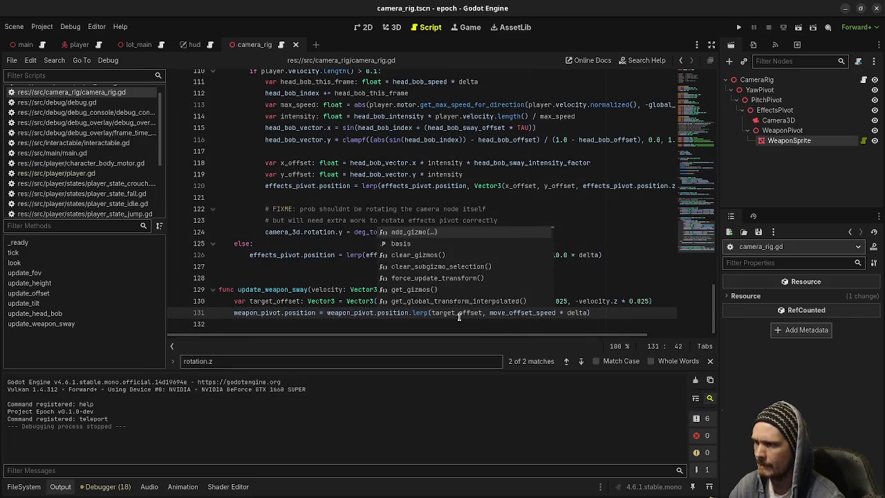
Remove the 'height +' term from line 130's target offset and retest the sway
left_click(455, 313)
double_click(468, 302)
key("BackSpace")
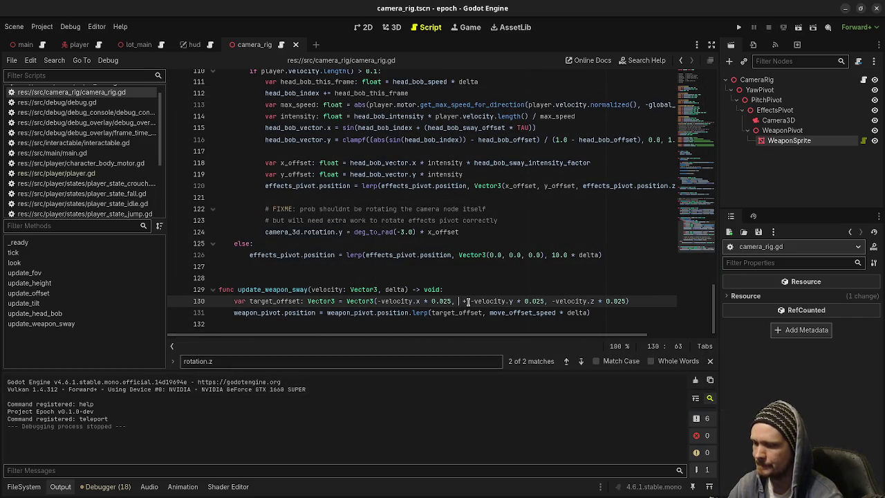
key("BackSpace")
key("BackSpace")
key("BackSpace")
key("F5")
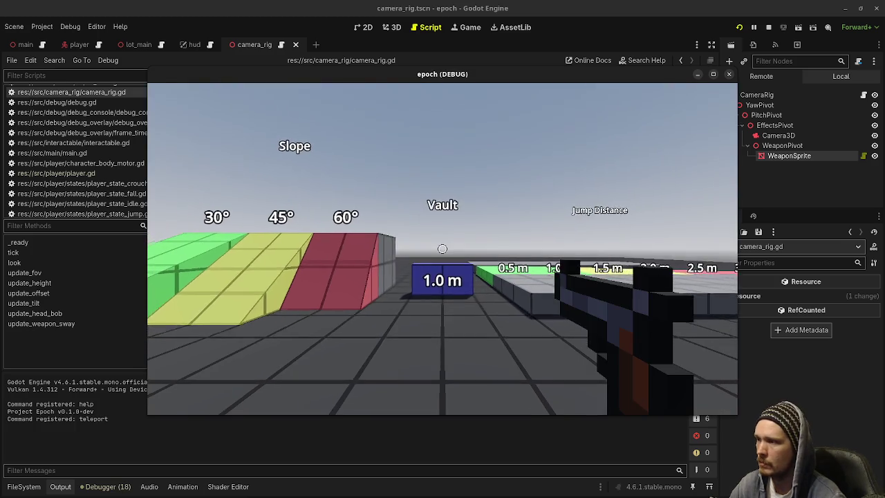
key("w")
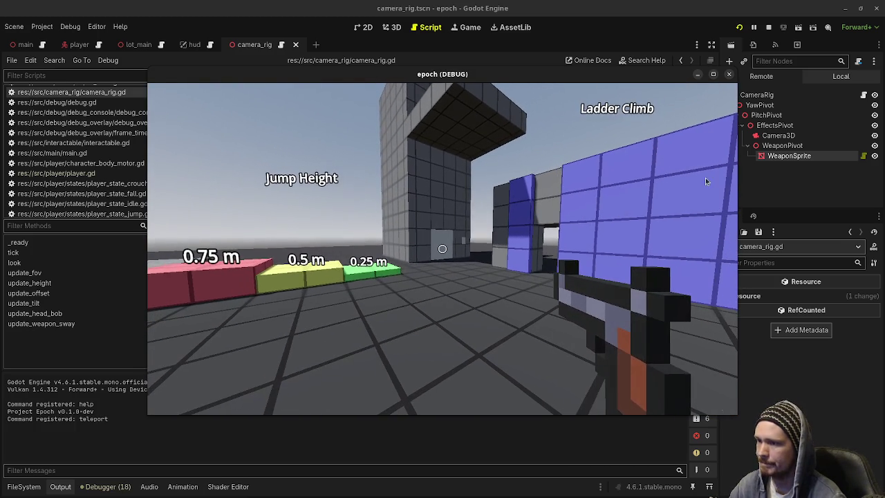
left_click(769, 30)
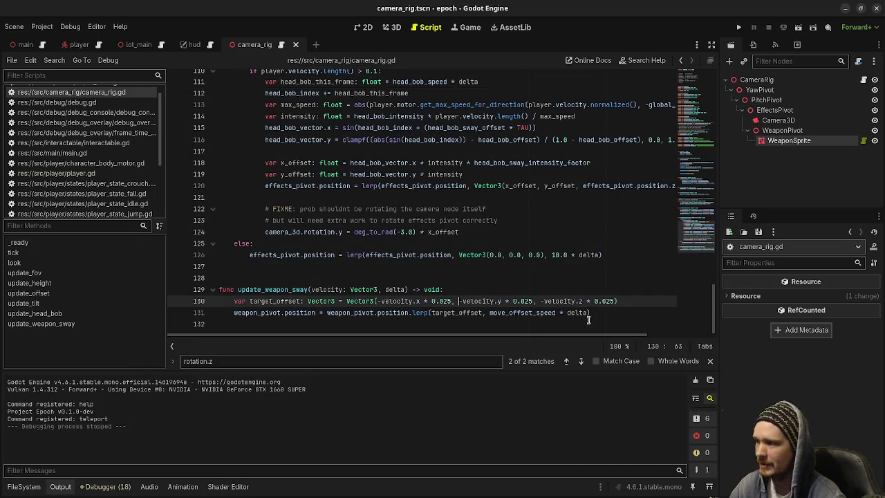
Delete the whole update_weapon_sway function and its call inside tick
left_click(599, 313)
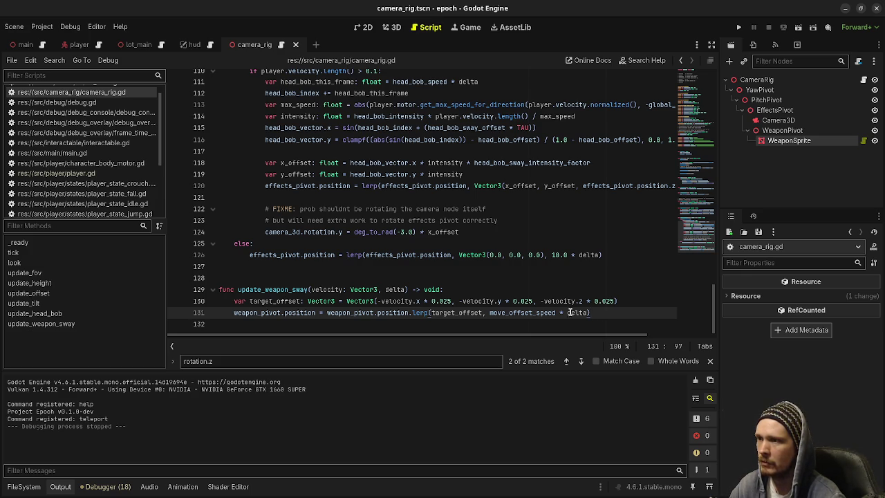
left_click_drag(599, 313, 214, 285)
key("BackSpace")
key("BackSpace")
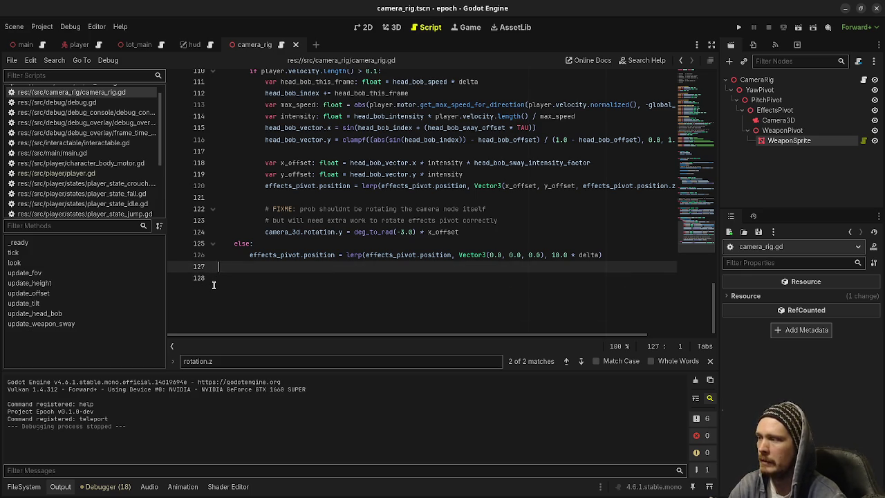
key("BackSpace")
scroll(369, 293, "up", 12)
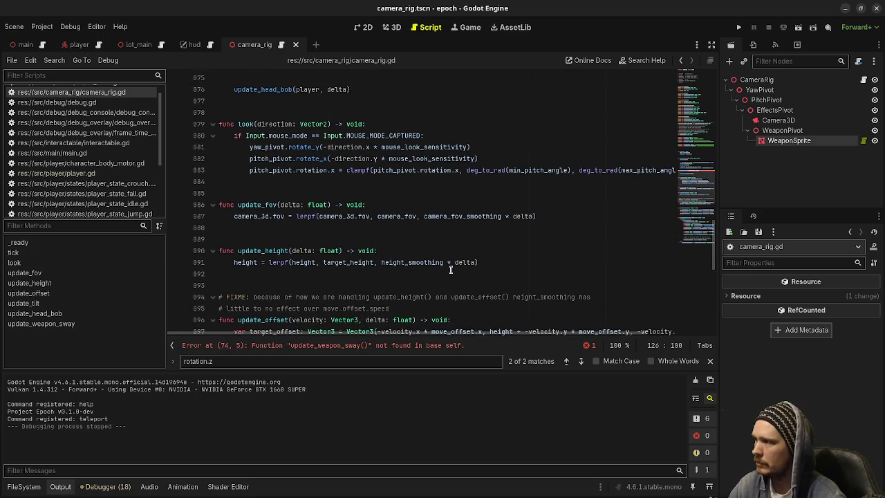
scroll(450, 269, "up", 4)
mouse_move(408, 202)
left_mouse_down()
mouse_move(528, 187)
mouse_move(514, 182)
left_mouse_up()
key("BackSpace")
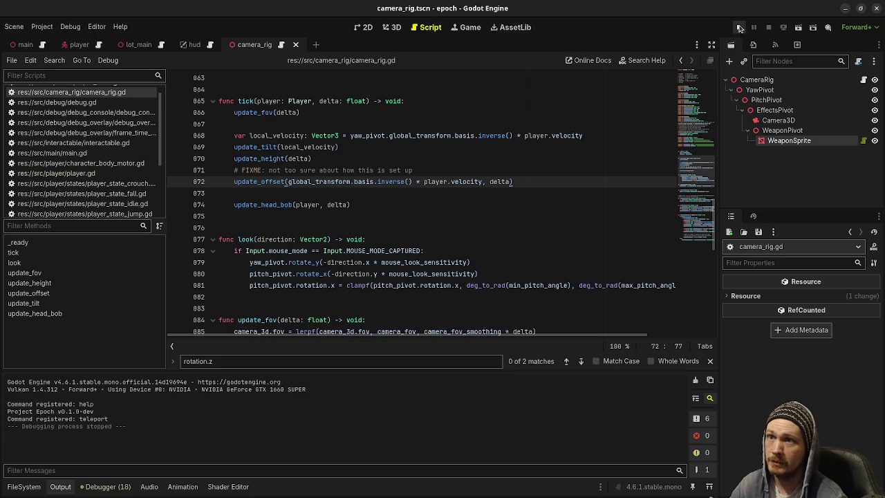
Run the project and revert CameraRig's Camera FOV to its default 60.0
left_click(739, 27)
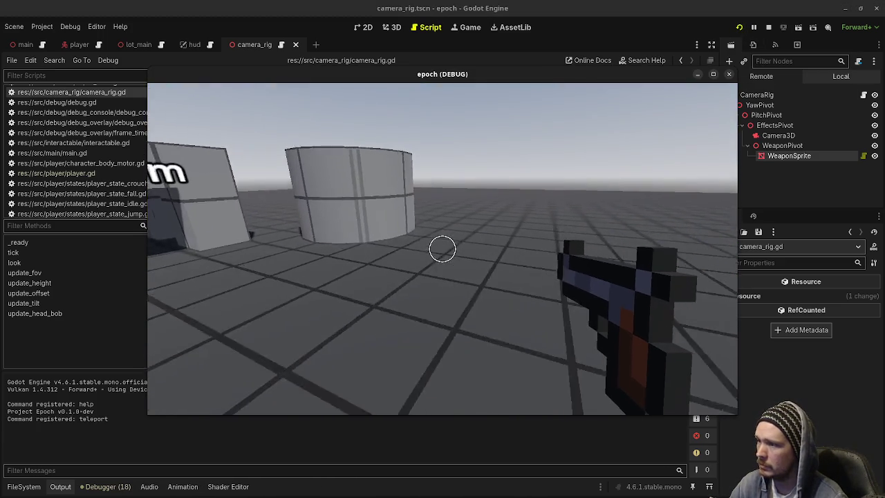
left_click(771, 96)
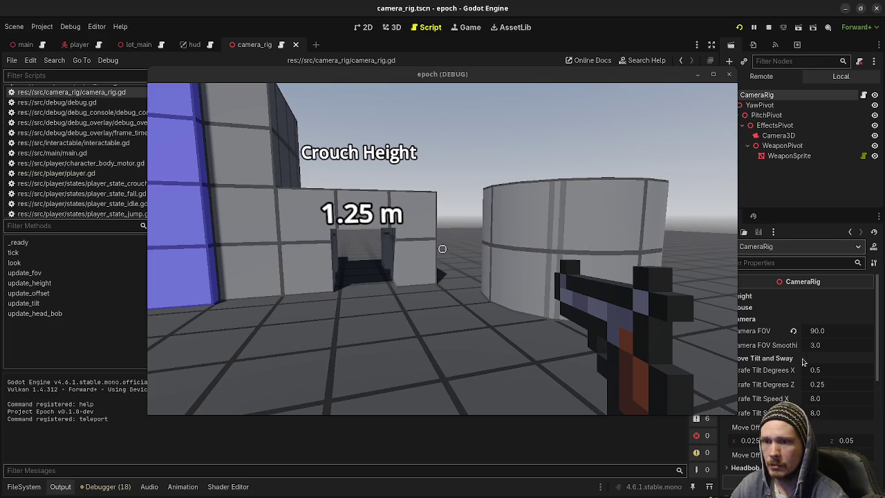
left_click(794, 332)
scroll(794, 336, "down", 5)
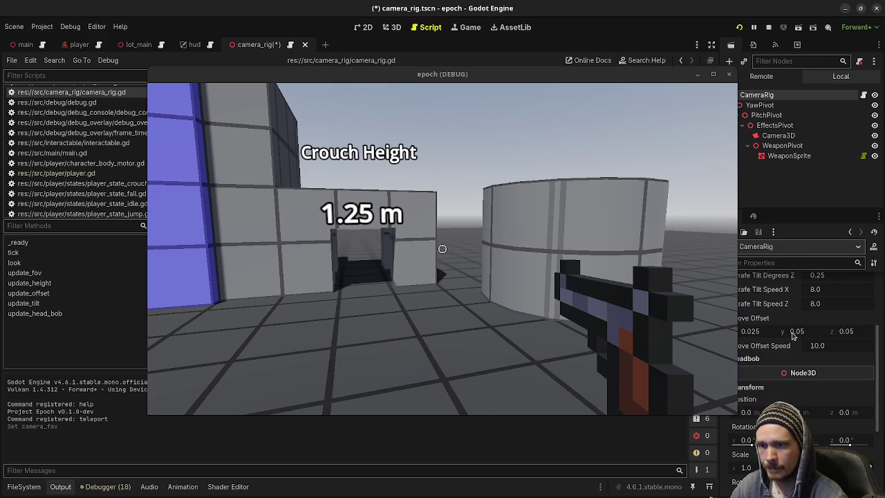
scroll(794, 334, "up", 1)
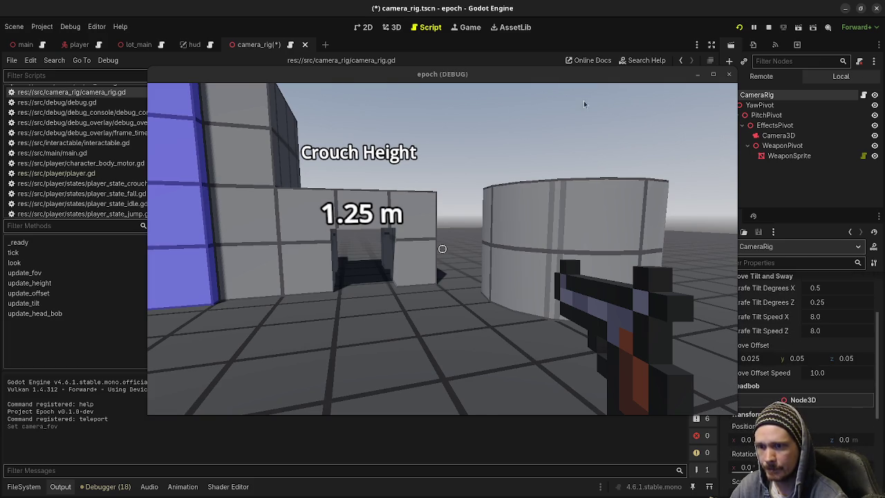
Collapse the Camera and Move Tilt and Sway property groups, then save camera_rig.tscn
left_click_drag(597, 75, 547, 90)
scroll(794, 345, "up", 4)
left_click(755, 320)
left_click(754, 331)
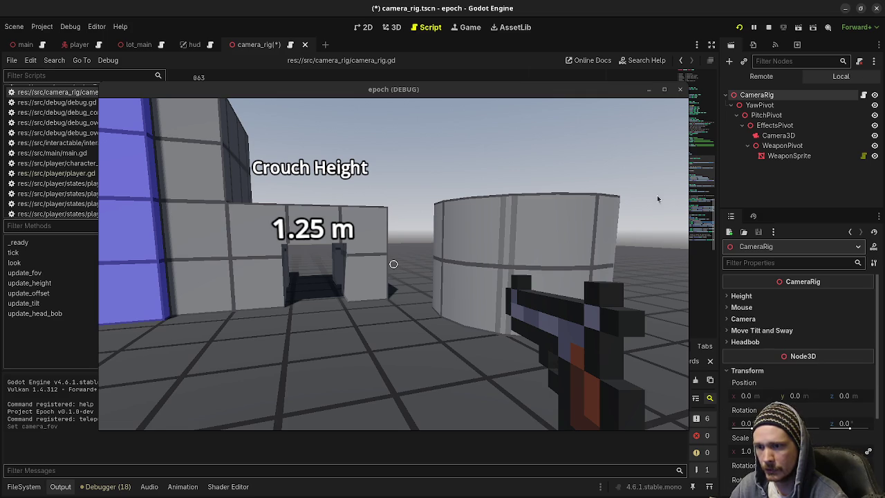
key("F5")
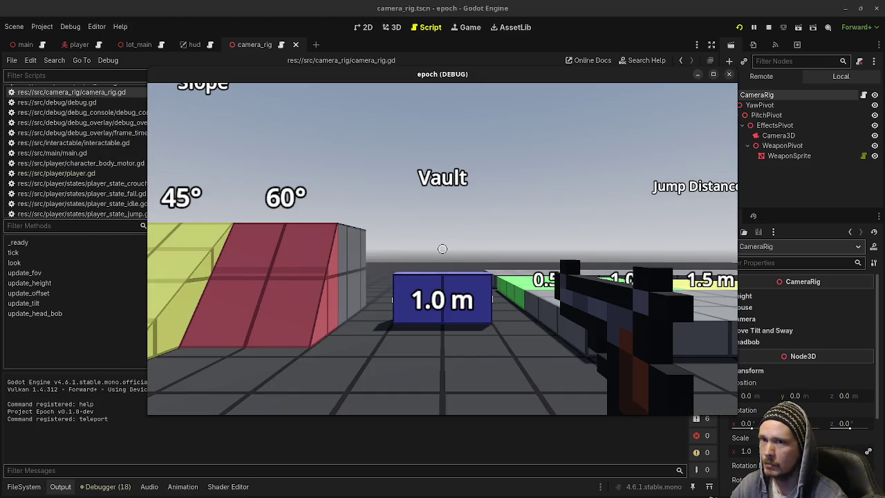
Walk past the 0.5 m block, through the Crouch Height tunnel toward Jump Height, then stop the game
mouse_move(442, 249)
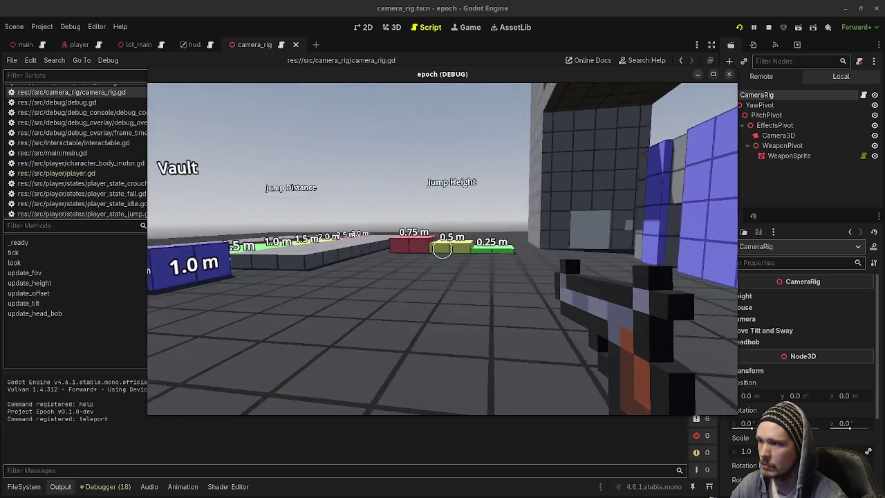
key("w")
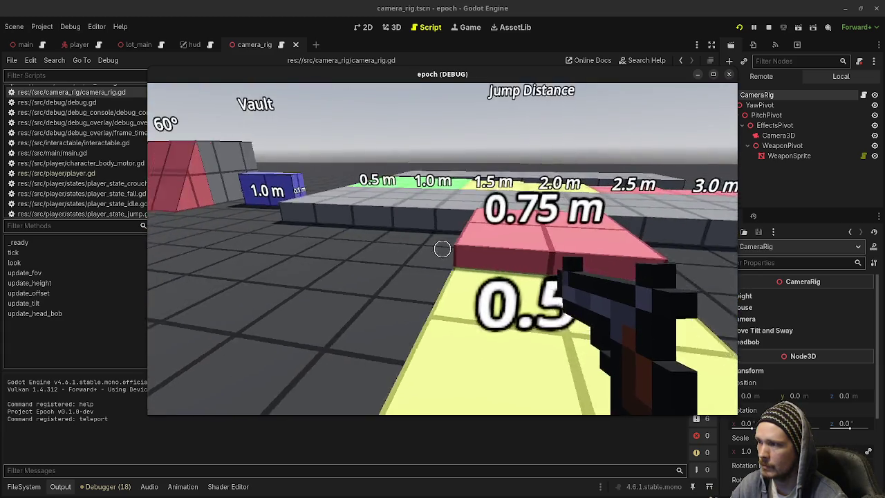
key("w")
key("w")
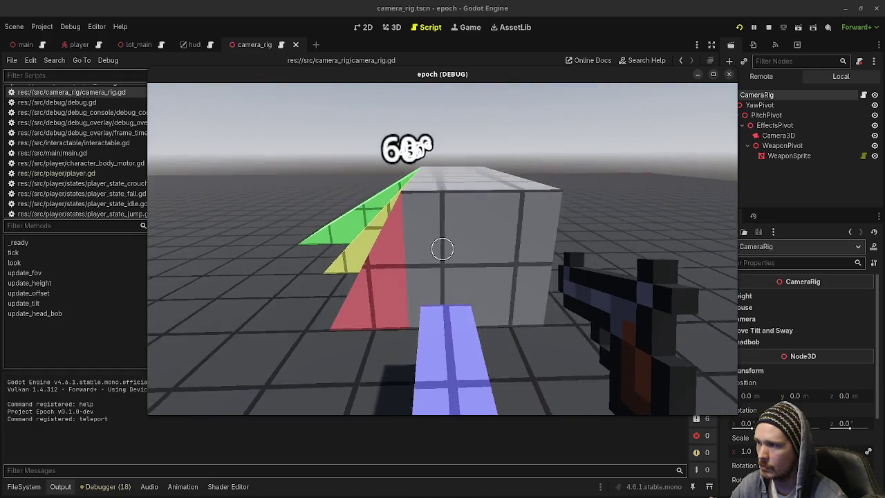
key("w")
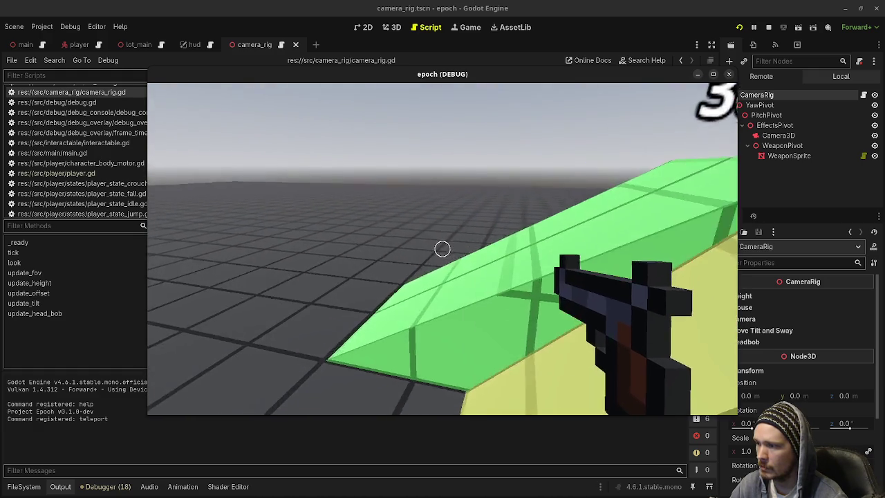
key("w")
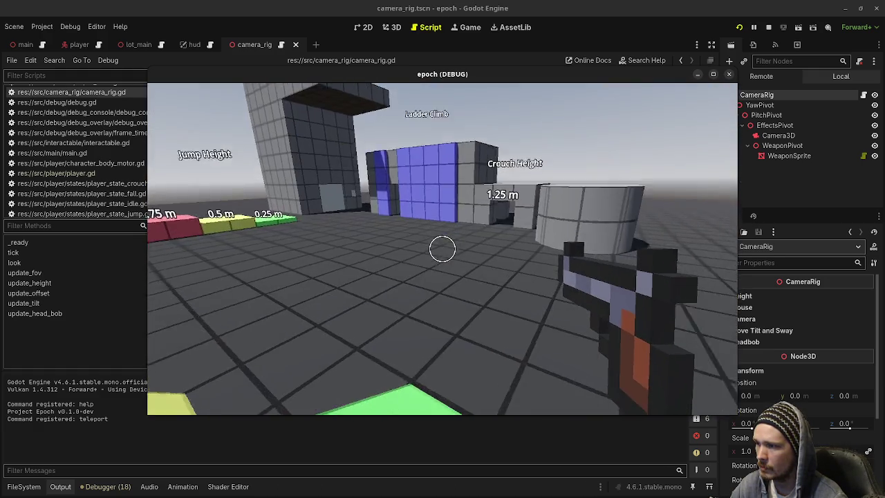
key("w")
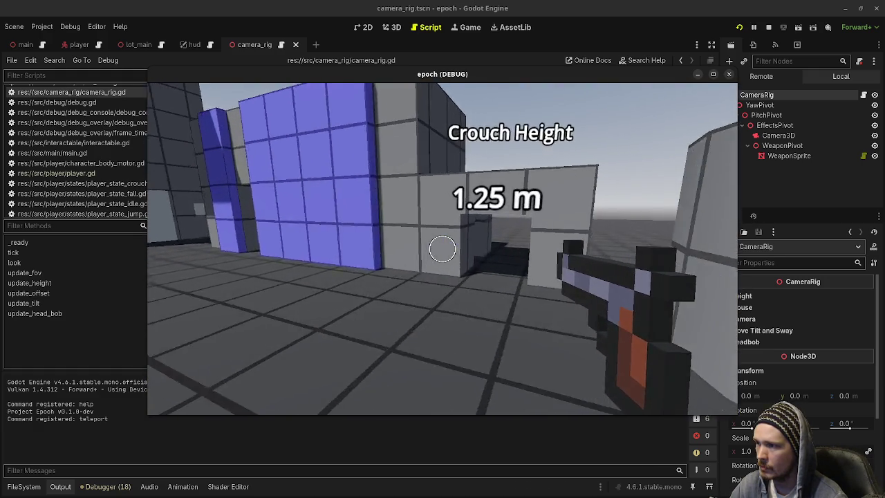
key("w")
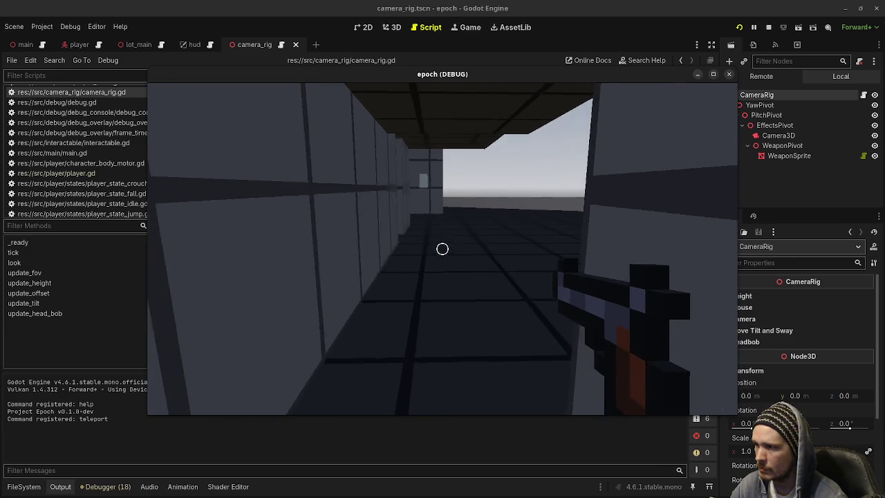
key("w")
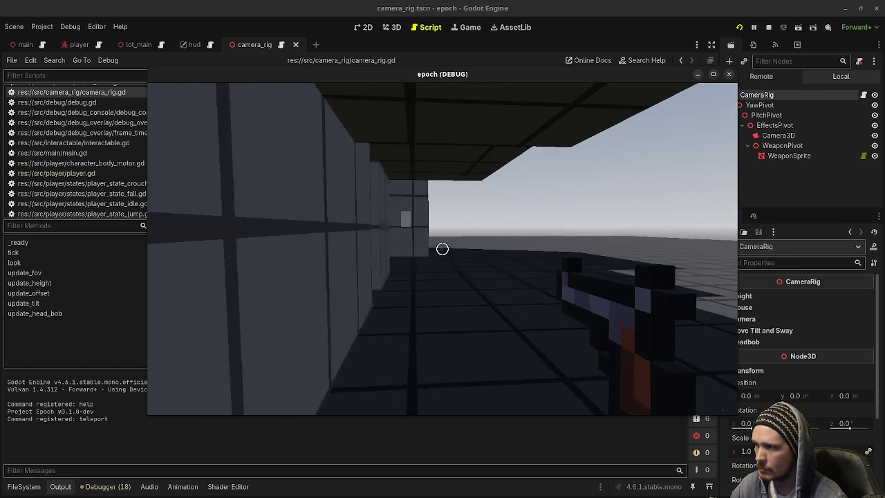
key("w")
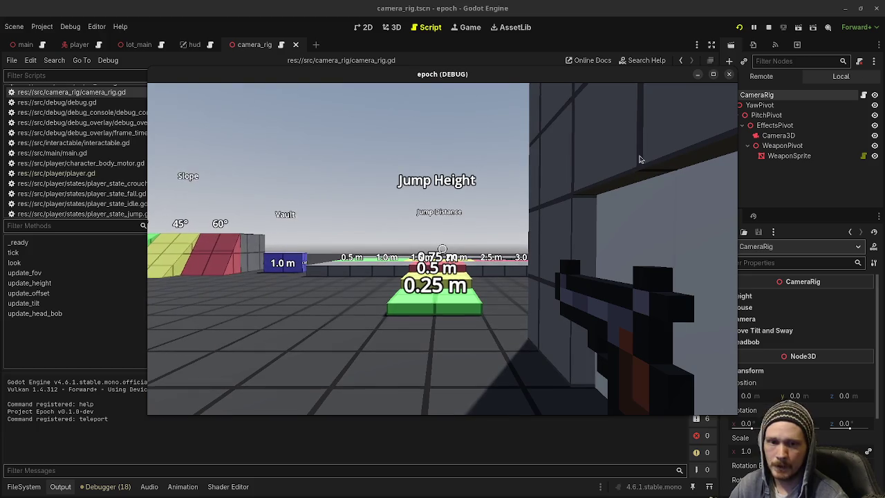
left_click(768, 27)
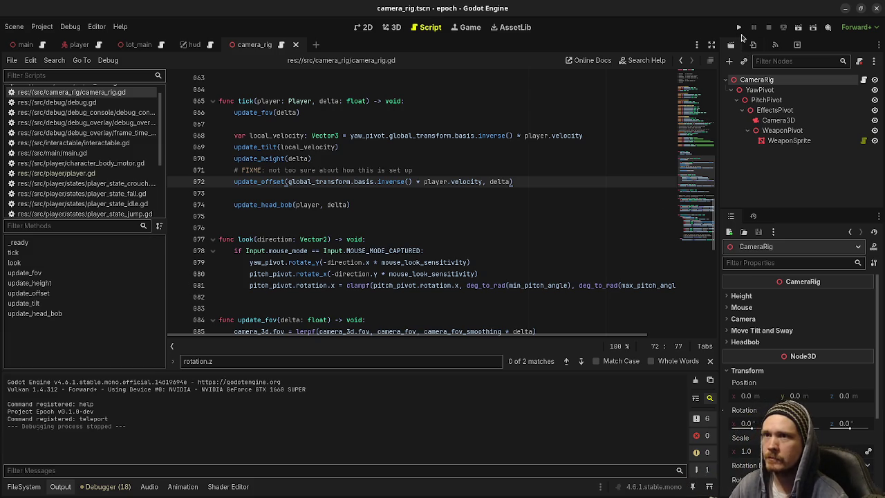
Run the project again to test the camera rig
left_click(739, 28)
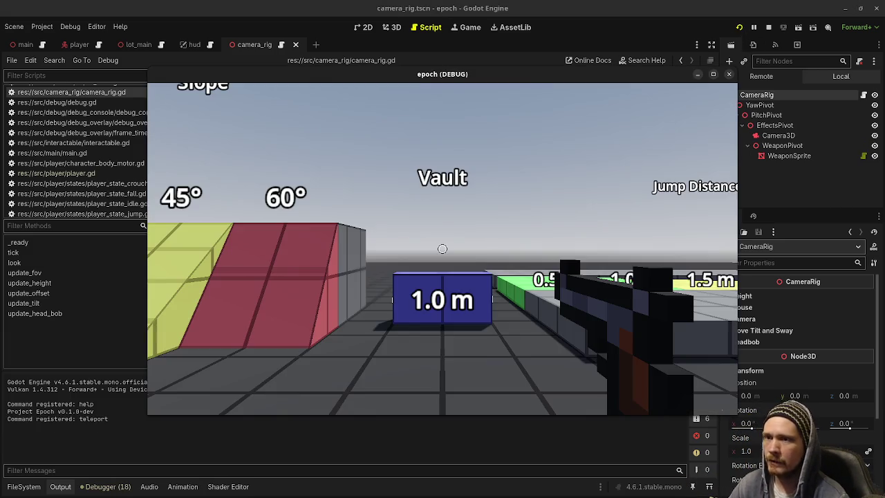
key("w")
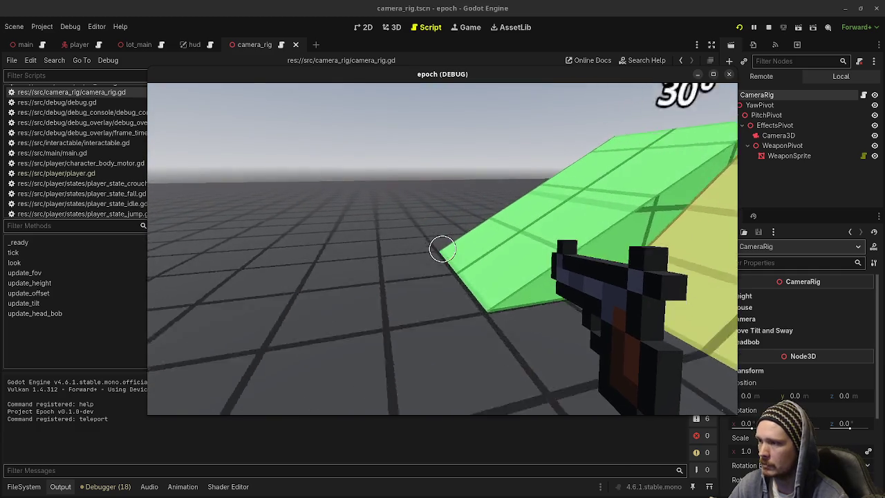
key("w")
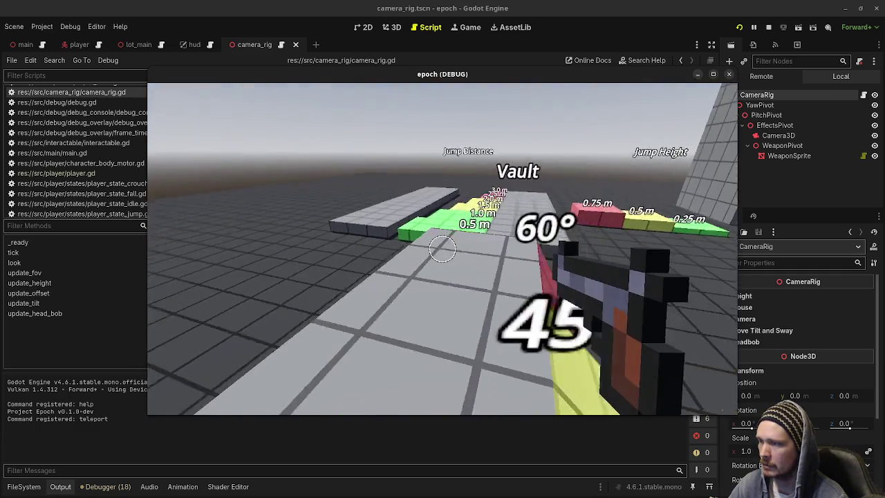
key("w")
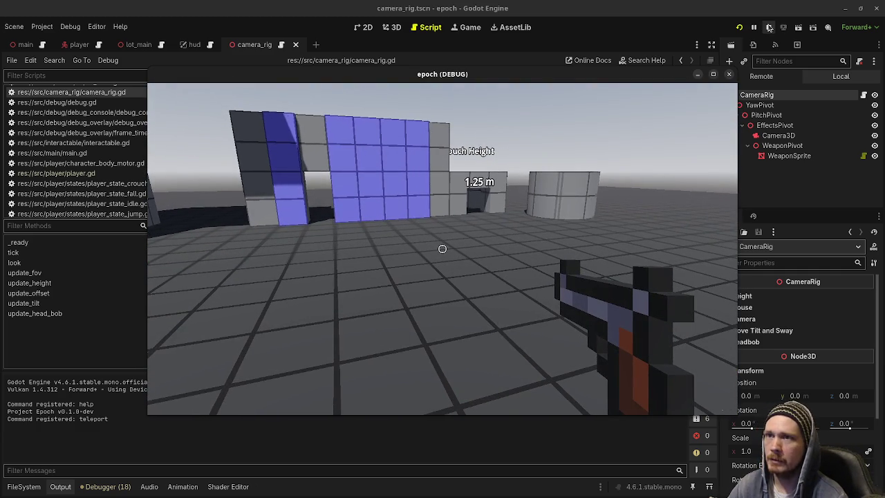
key("Escape")
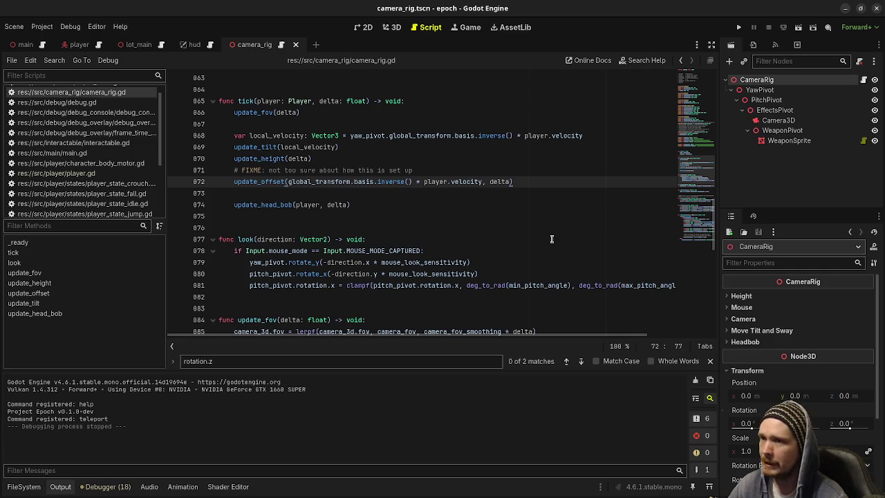
Open weapon_manager.gd from the script list
scroll(90, 190, "down", 2)
scroll(90, 191, "down", 3)
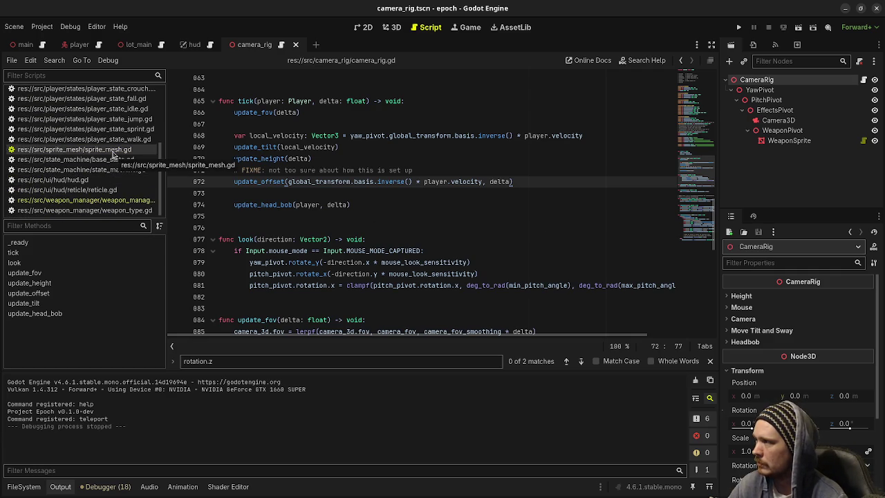
left_click(113, 201)
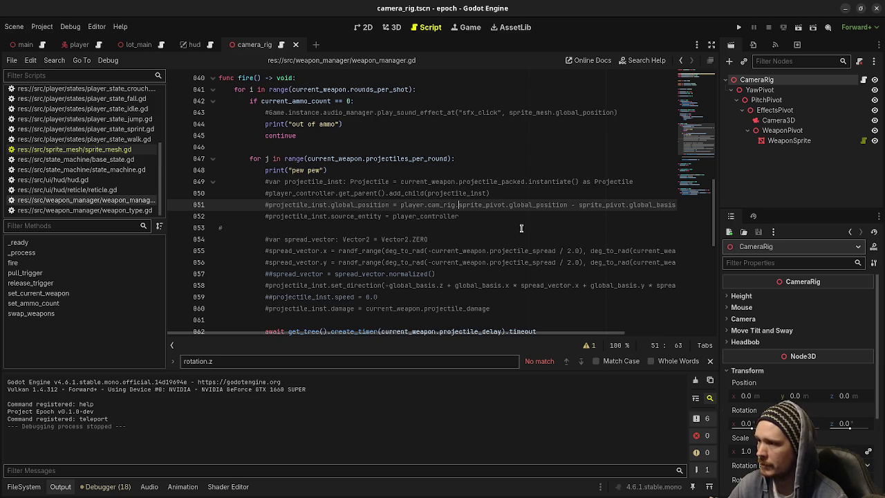
Browse the FileSystem dock to the res://data/weapon_types folder holding pistol.tres
scroll(503, 256, "up", 3)
scroll(456, 262, "down", 4)
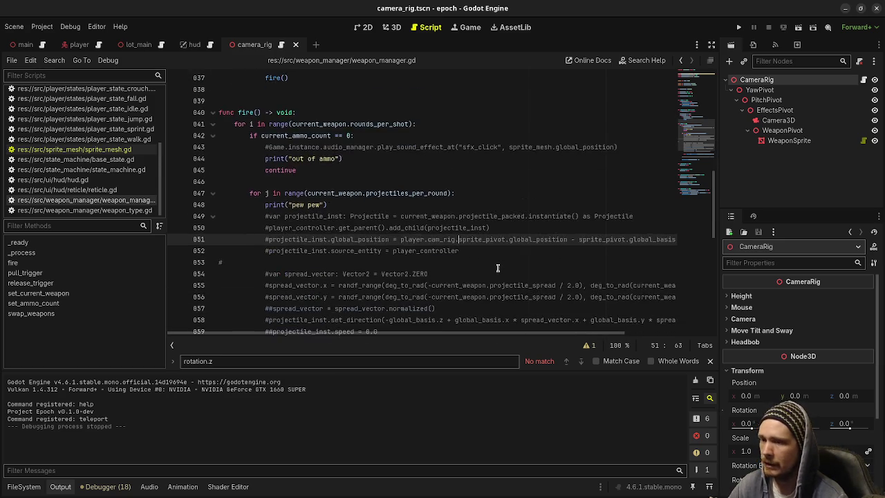
left_click(29, 487)
scroll(42, 442, "down", 2)
scroll(41, 436, "up", 1)
left_click(57, 390)
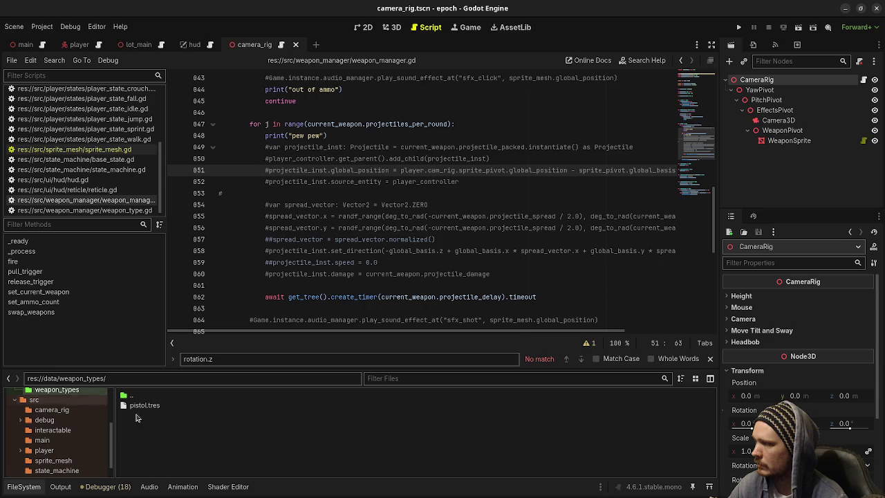
Set pistol.tres's Sprite to pistol.png via Quick Load and save
double_click(144, 406)
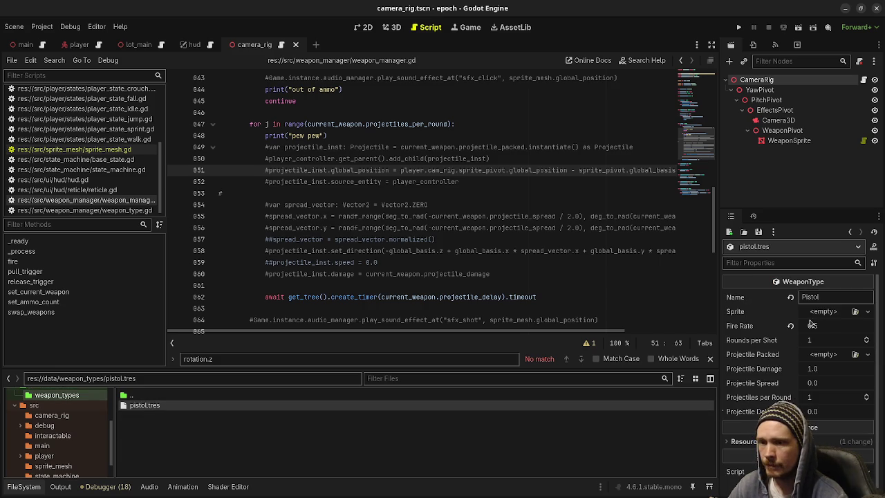
left_click(822, 313)
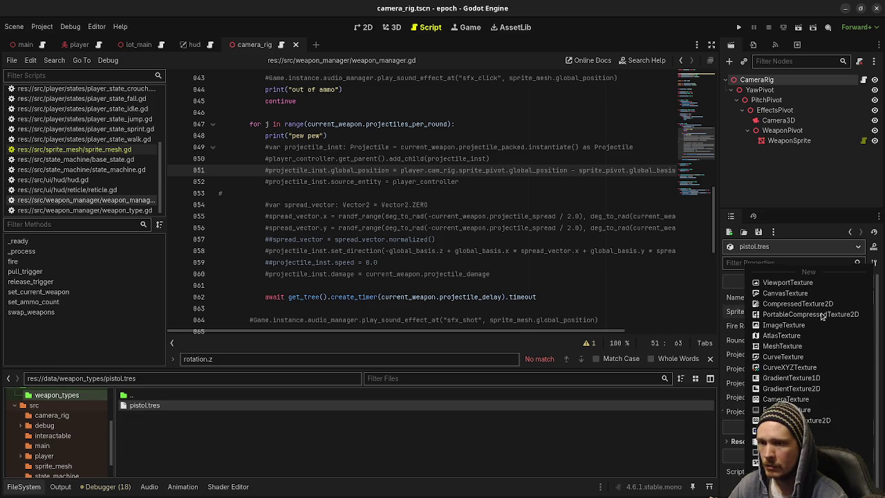
left_click(795, 468)
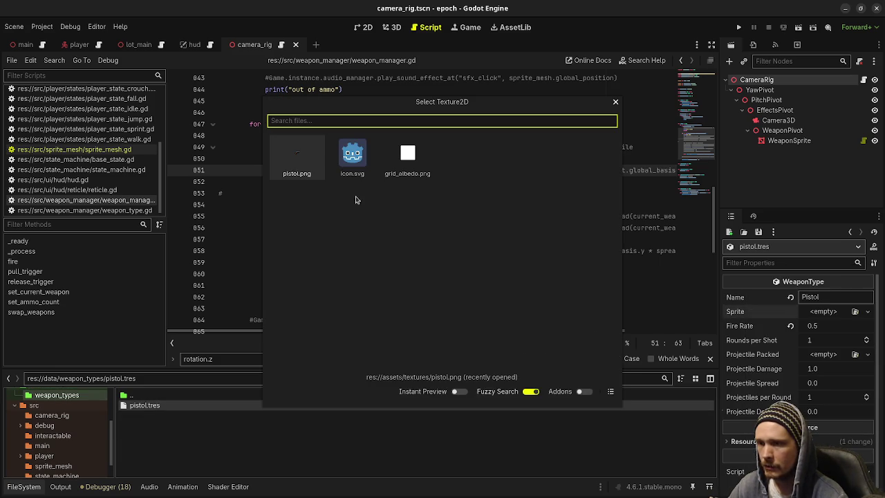
left_click(296, 159)
left_click(465, 229)
key("ctrl+s")
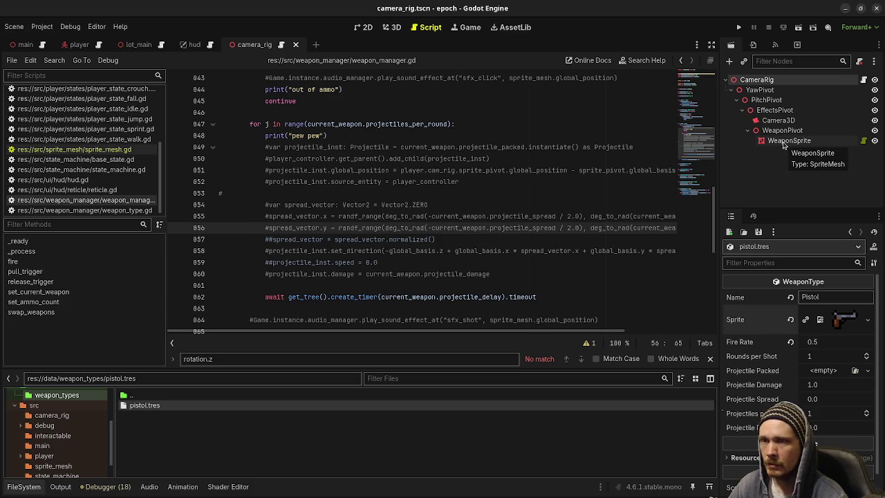
Clear the WeaponSprite node's own Texture and run the project
left_click(784, 143)
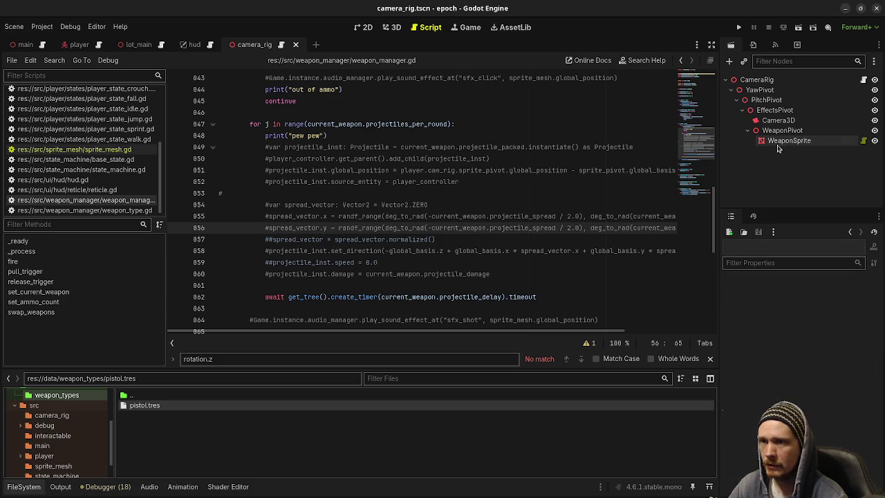
left_click(791, 305)
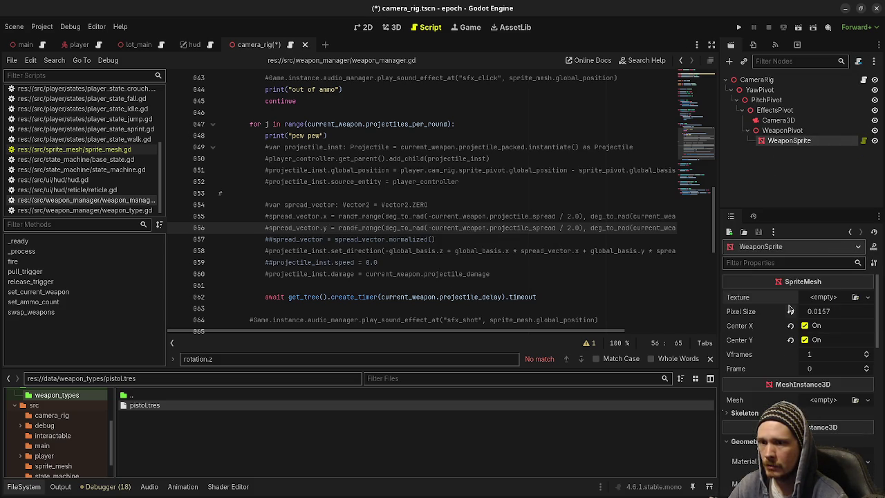
key("F5")
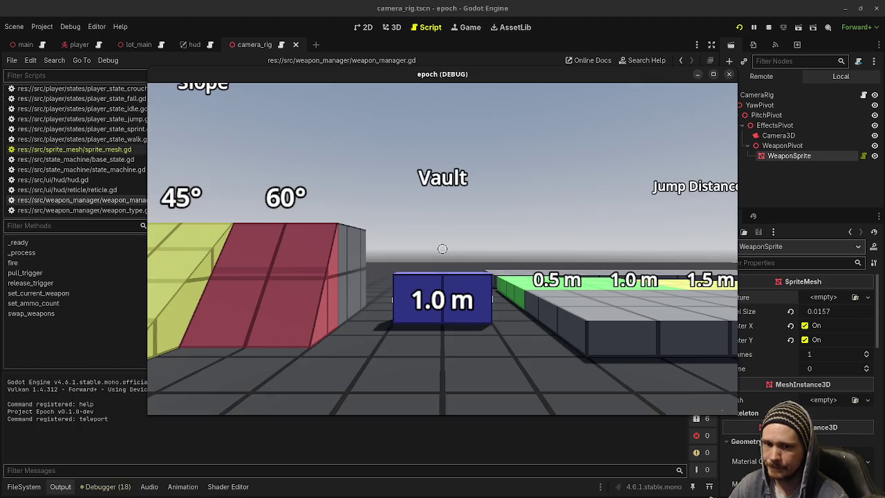
mouse_move(443, 249)
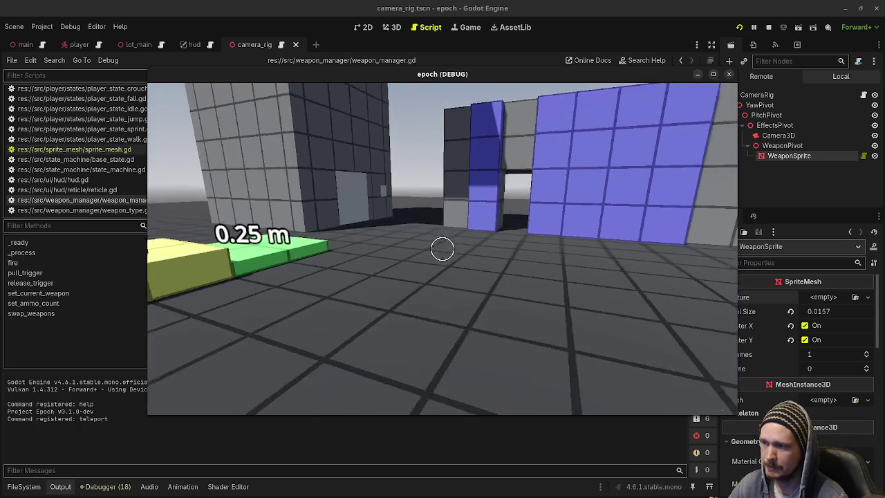
key("w")
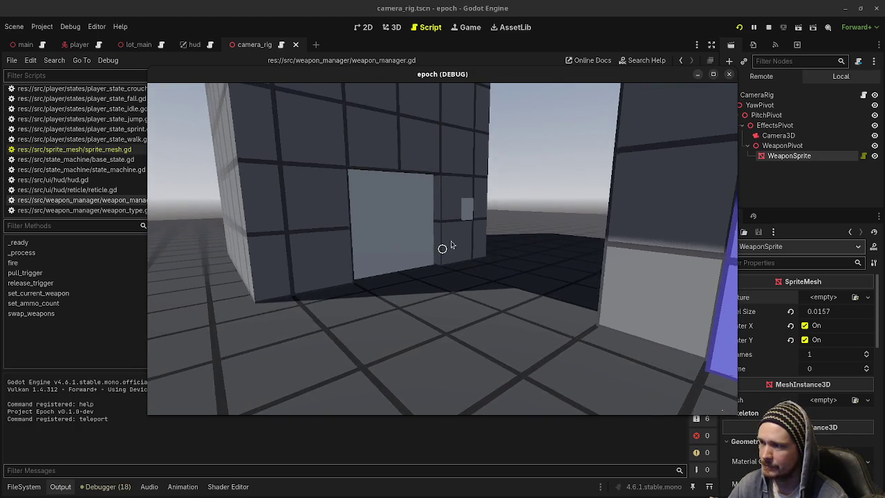
key("Escape")
left_click(769, 27)
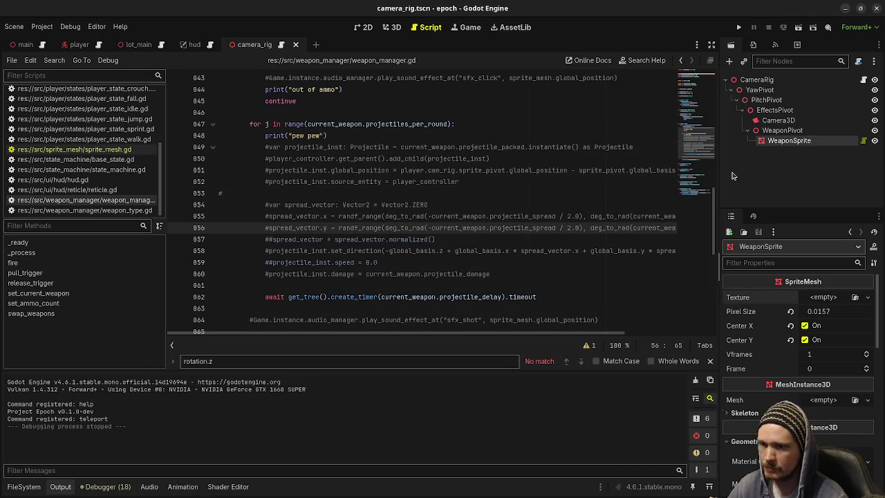
left_click(560, 200)
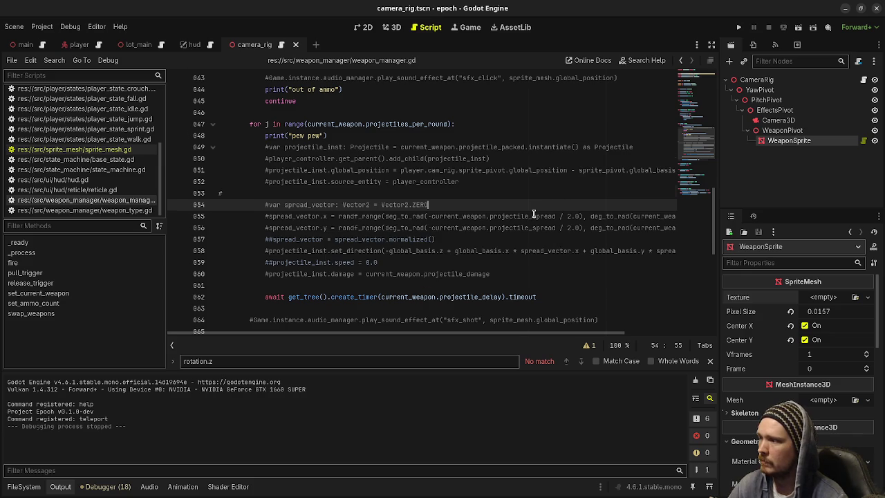
scroll(534, 235, "down", 3)
scroll(533, 213, "up", 4)
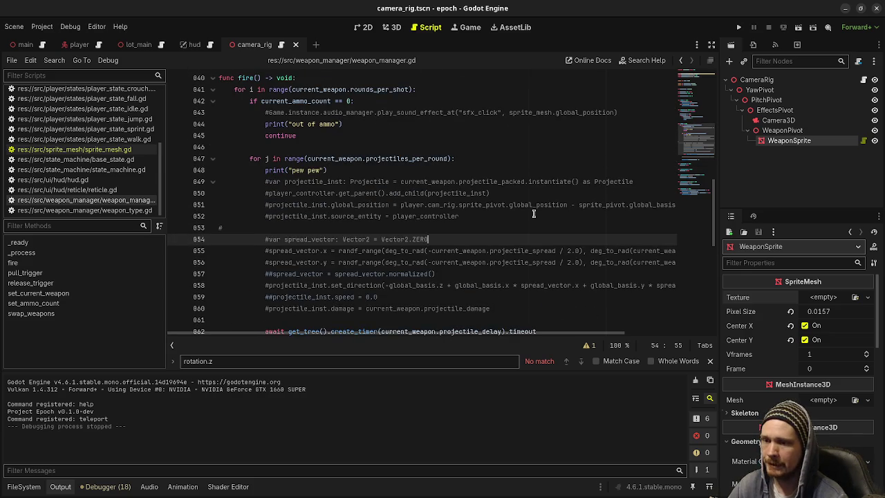
double_click(370, 182)
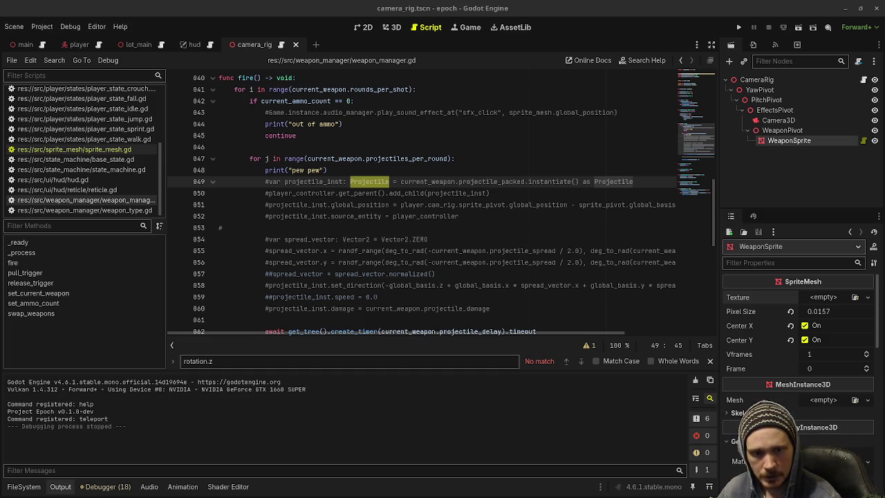
key("alt+Tab")
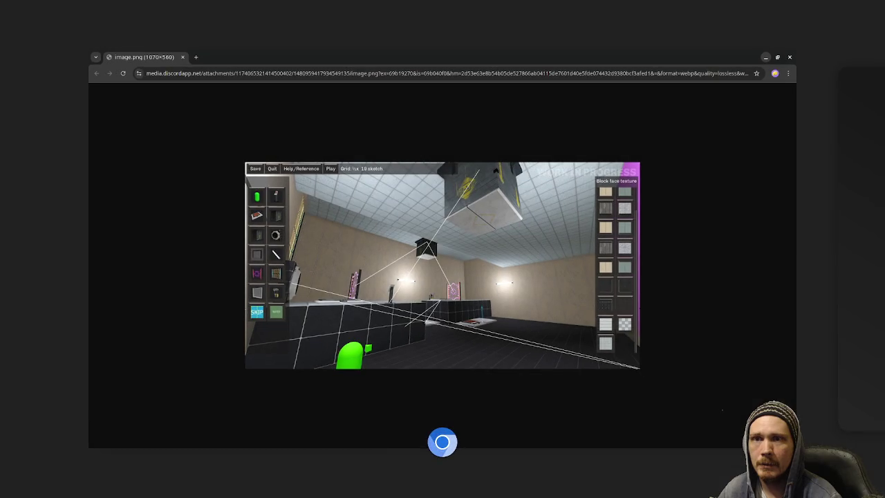
key("alt+Tab")
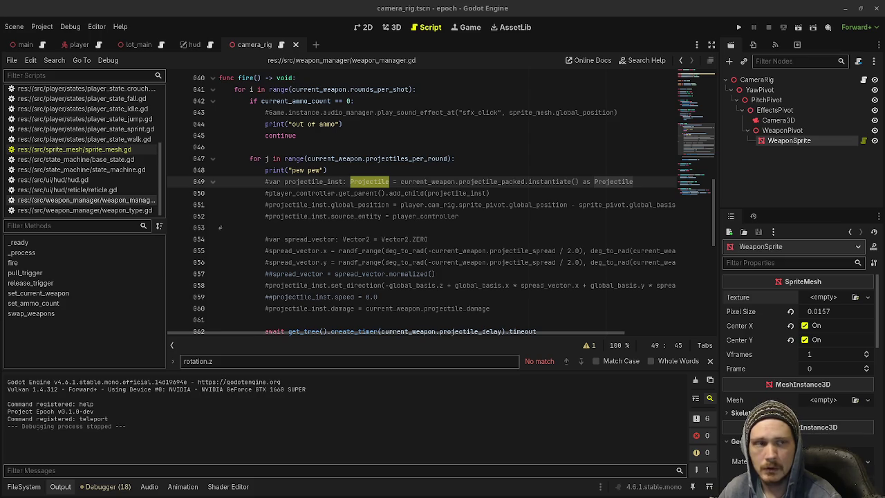